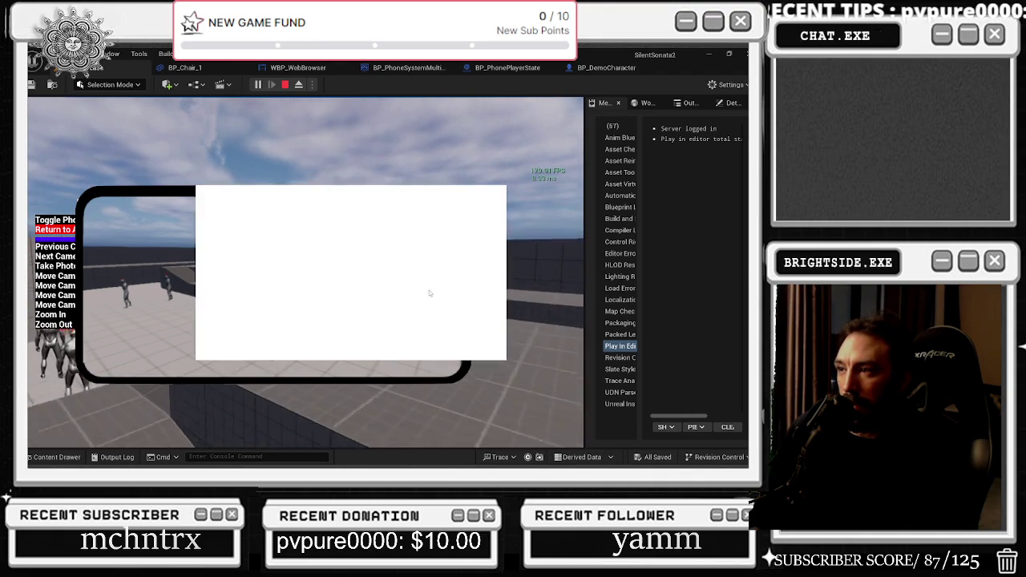
Widen the game view by shrinking the log panel and return the phone from Security Cam 1 to home.
left_click_drag(585, 180, 694, 180)
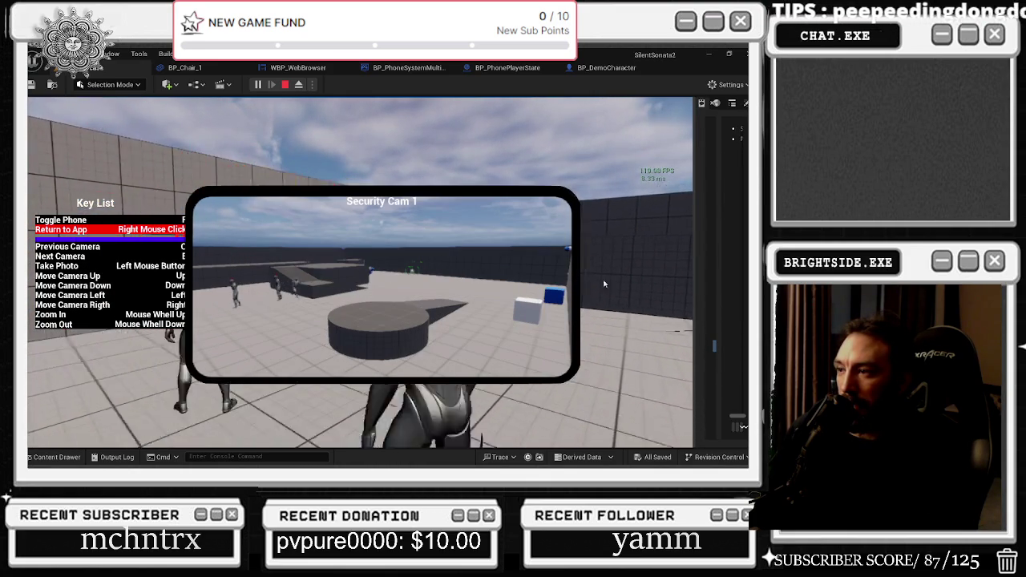
right_click(598, 285)
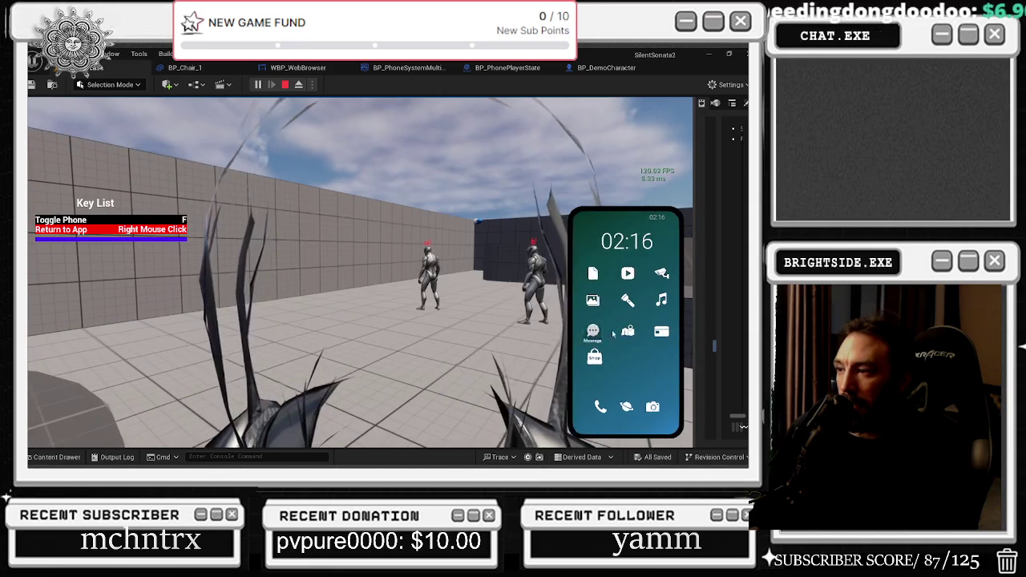
Open a photo in the phone Gallery, delete it, and go back to the home screen.
left_click(592, 300)
scroll(641, 325, "down", 5)
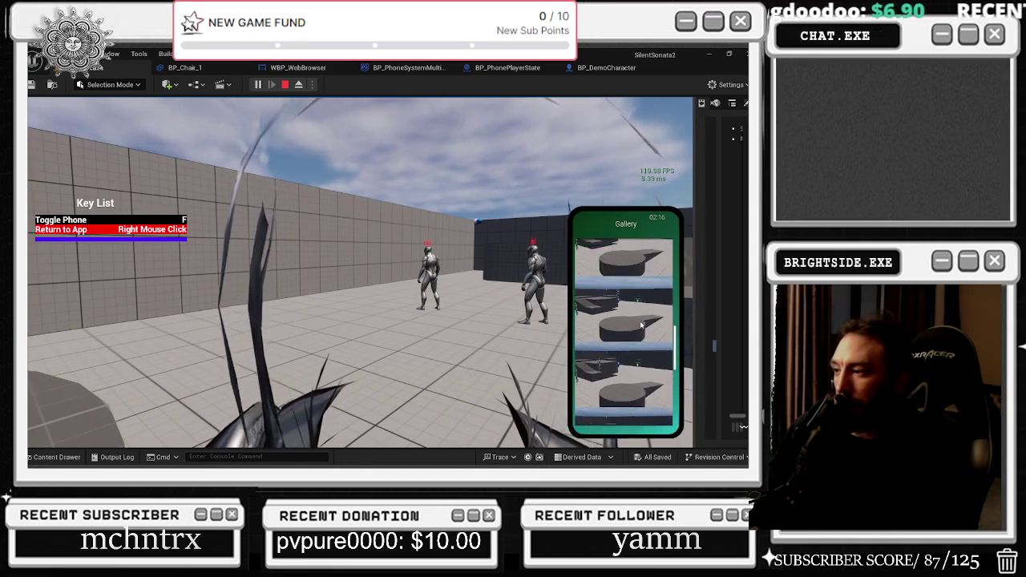
left_click(637, 324)
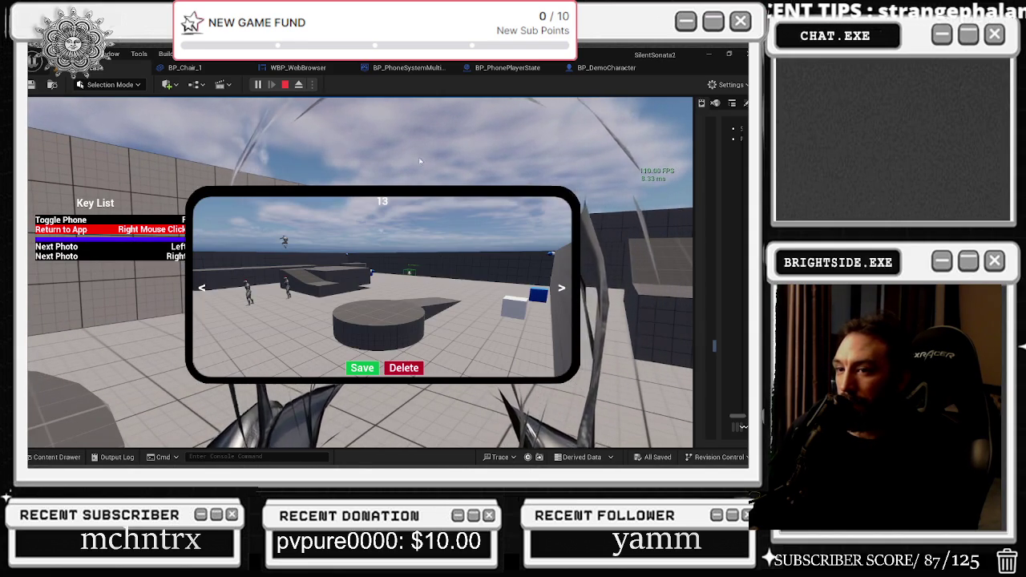
left_click(403, 368)
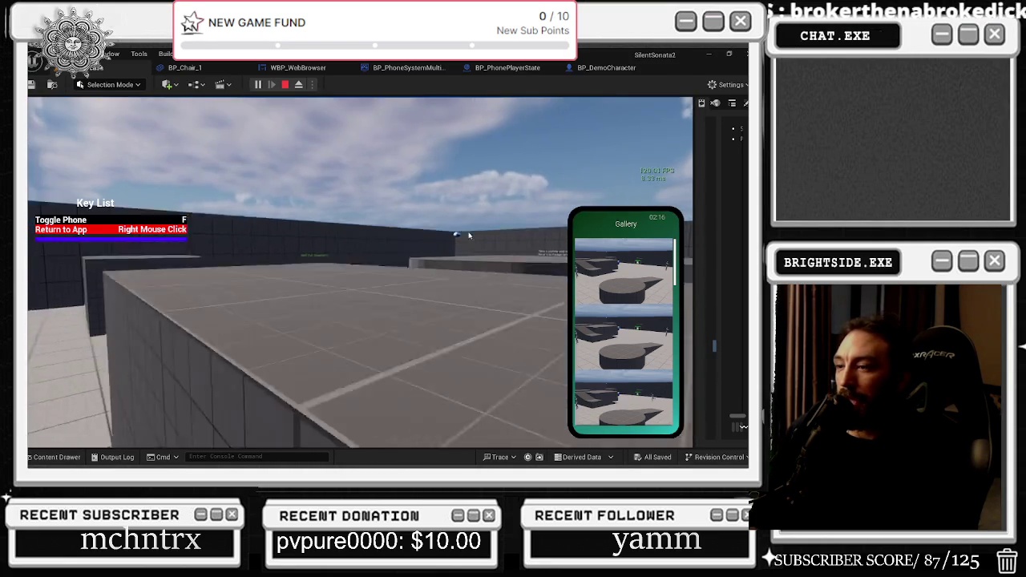
right_click(632, 233)
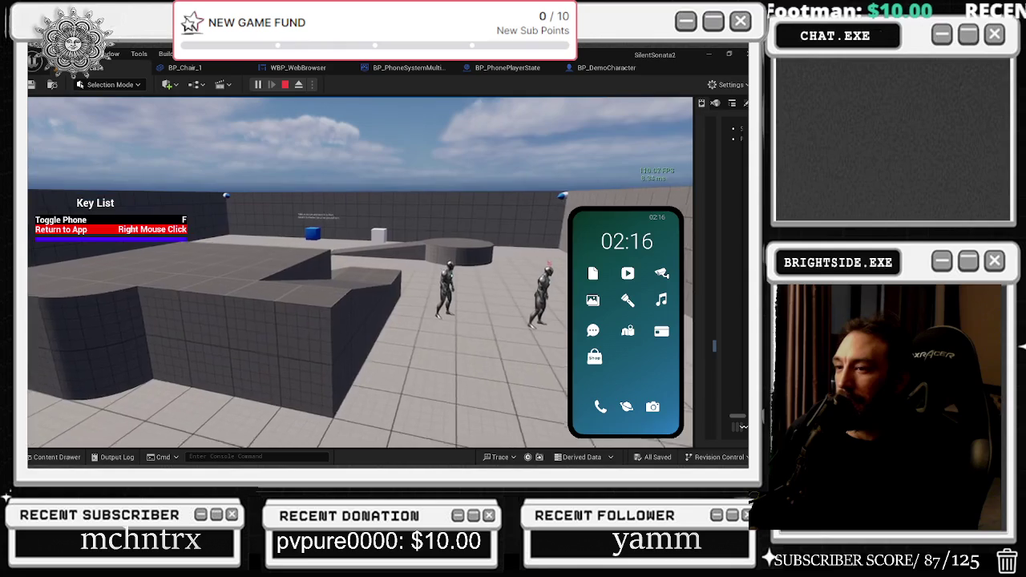
left_click(593, 356)
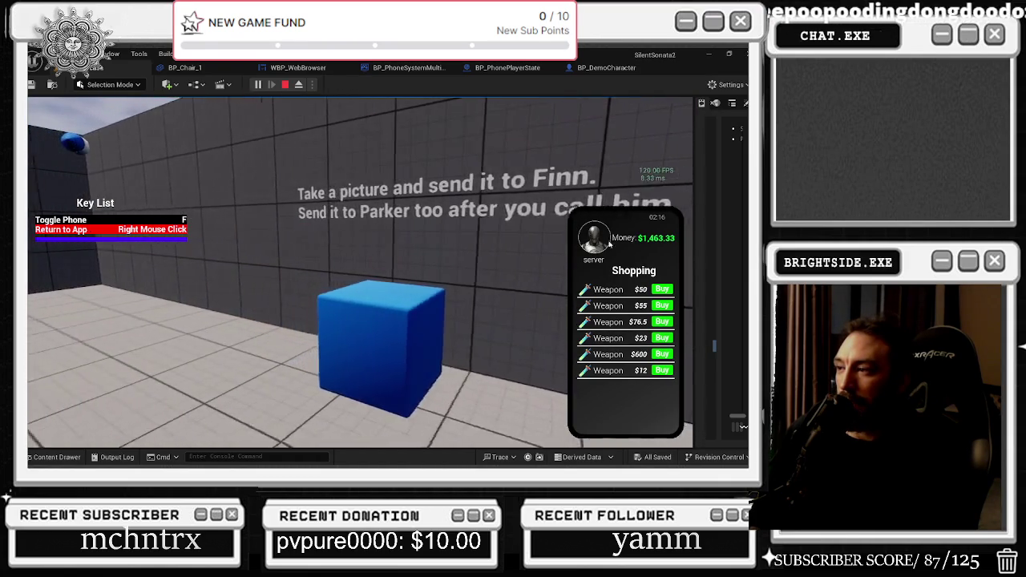
right_click(549, 244)
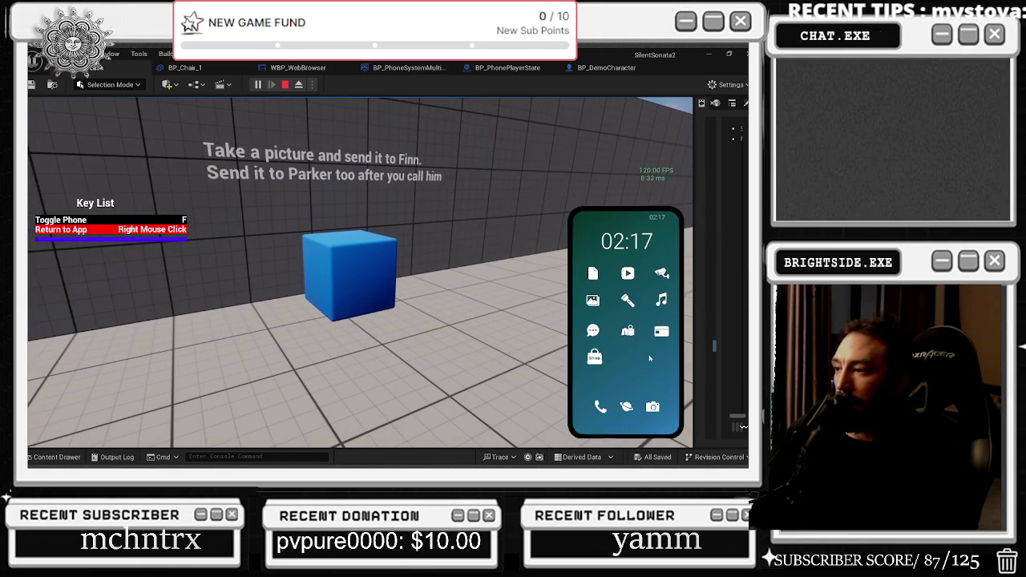
left_click(652, 407)
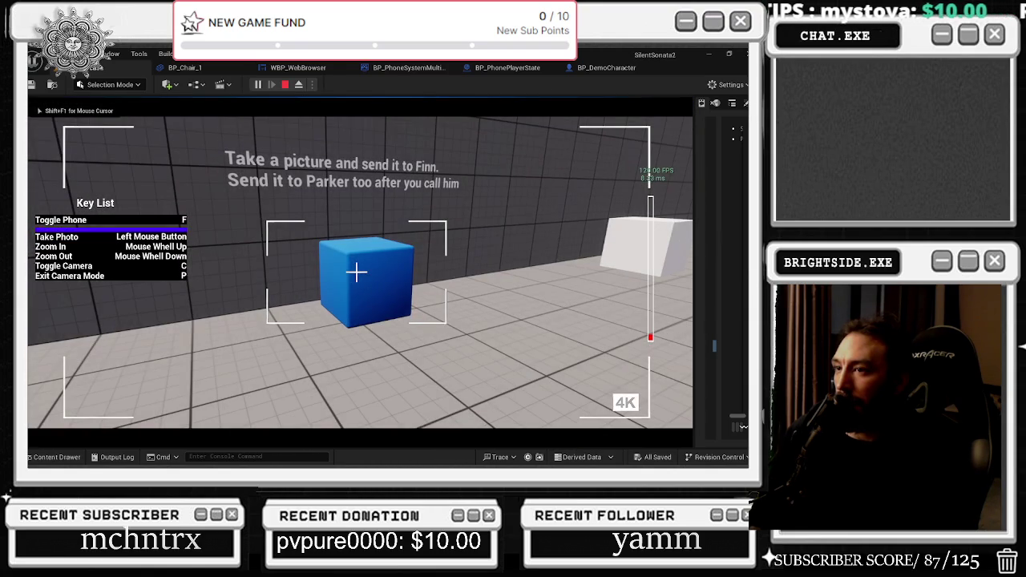
Photograph the blue cube, exit the camera with P, and open the Messages Find Profile list.
left_click(356, 273)
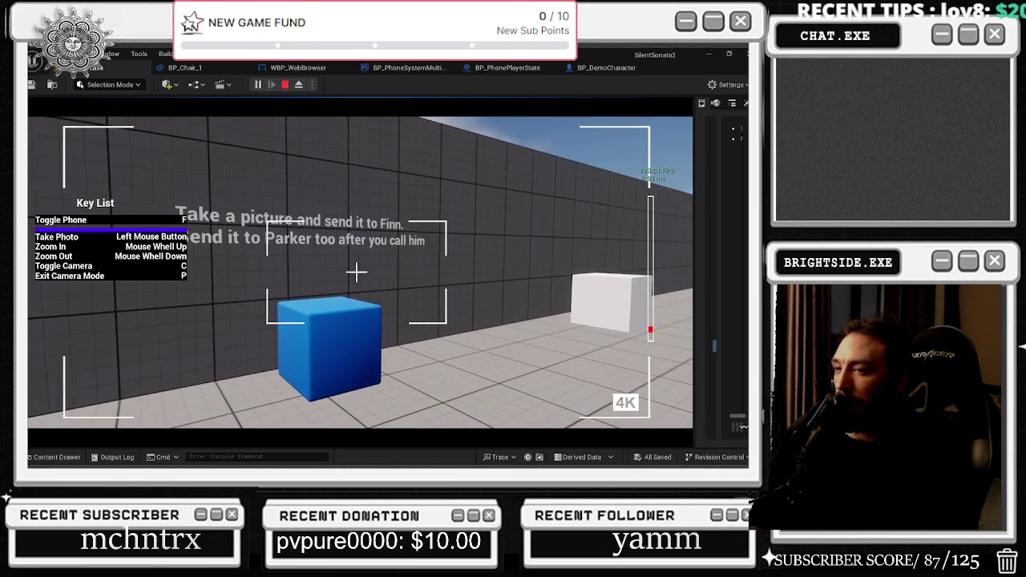
key("p")
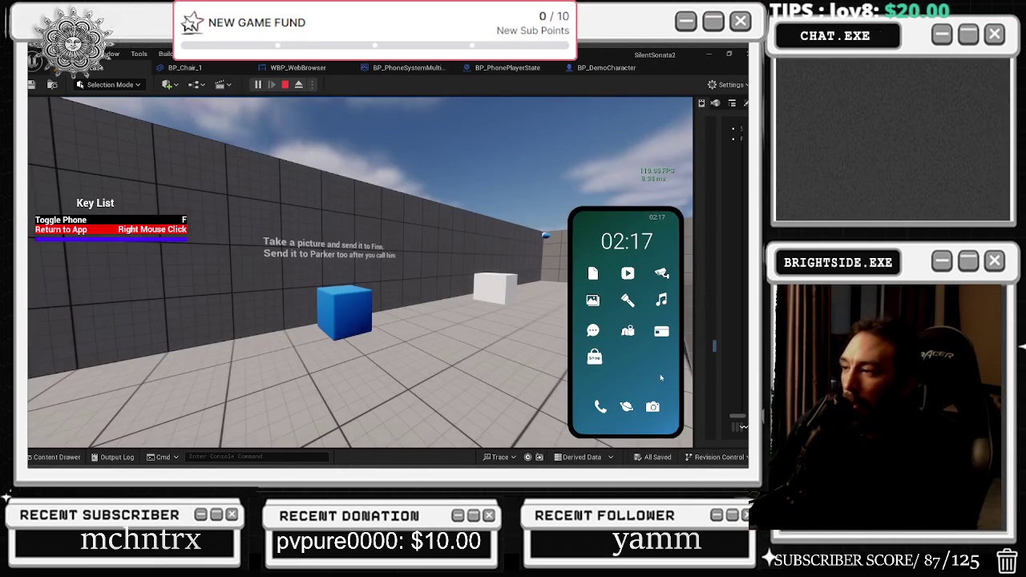
left_click(593, 331)
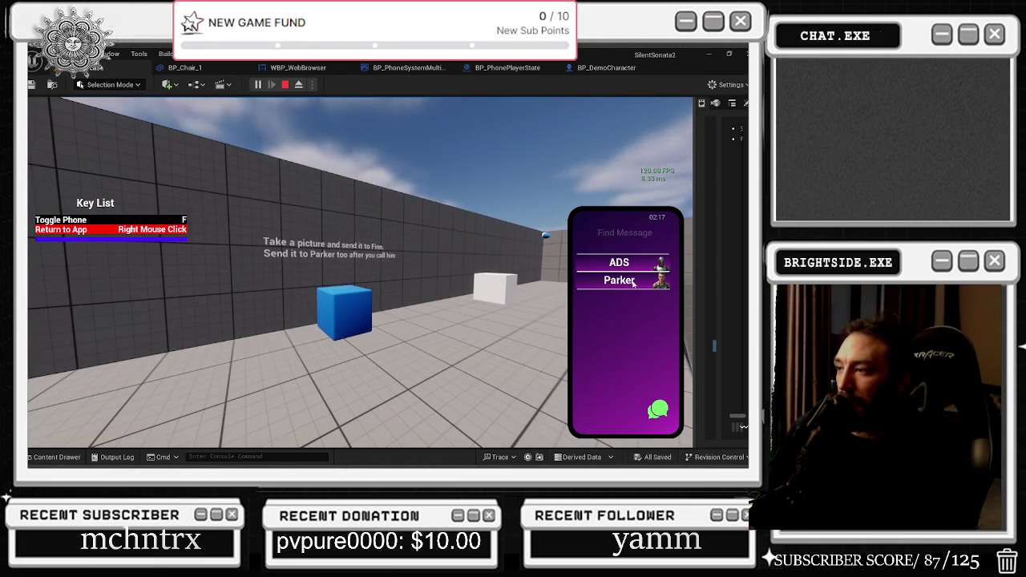
right_click(659, 397)
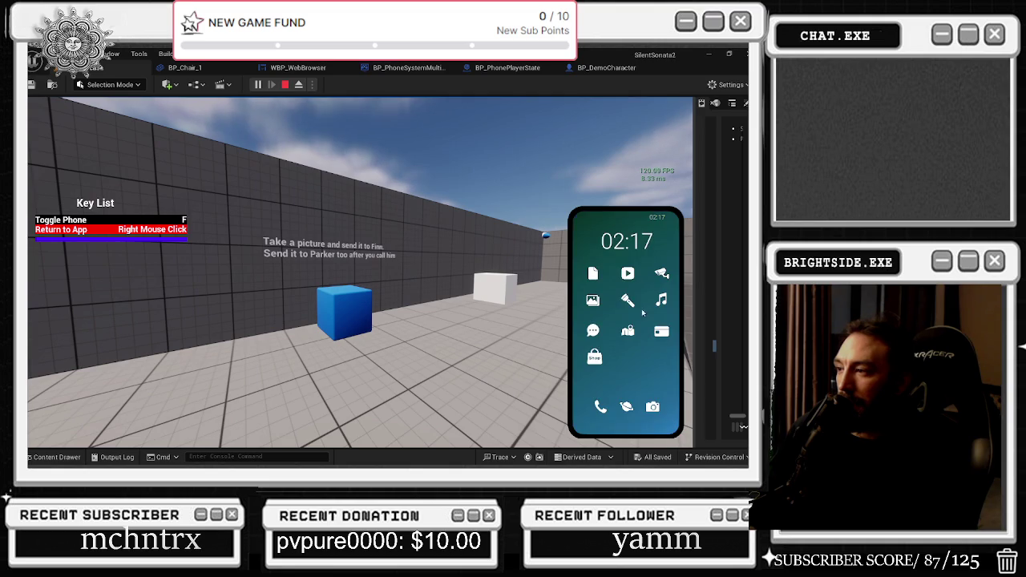
left_click(597, 329)
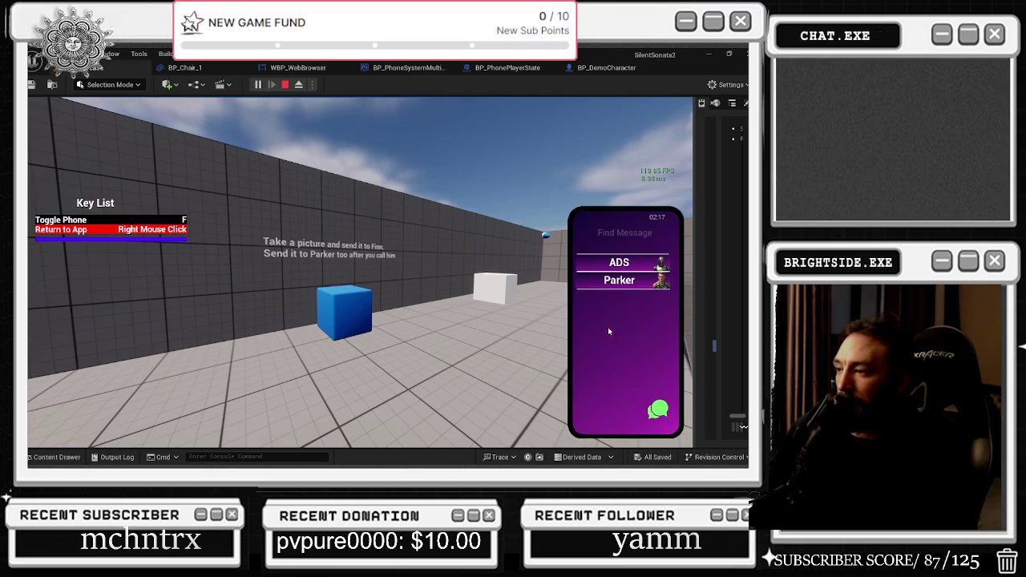
left_click(658, 410)
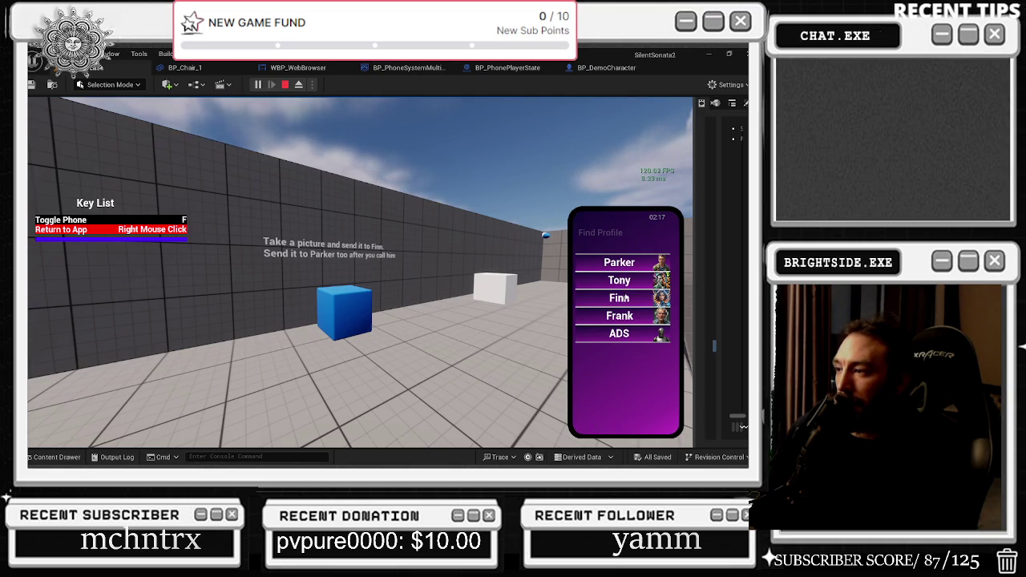
Send the blue cube photo to Finn and check it enlarged in his chat.
left_click(629, 297)
left_click(617, 415)
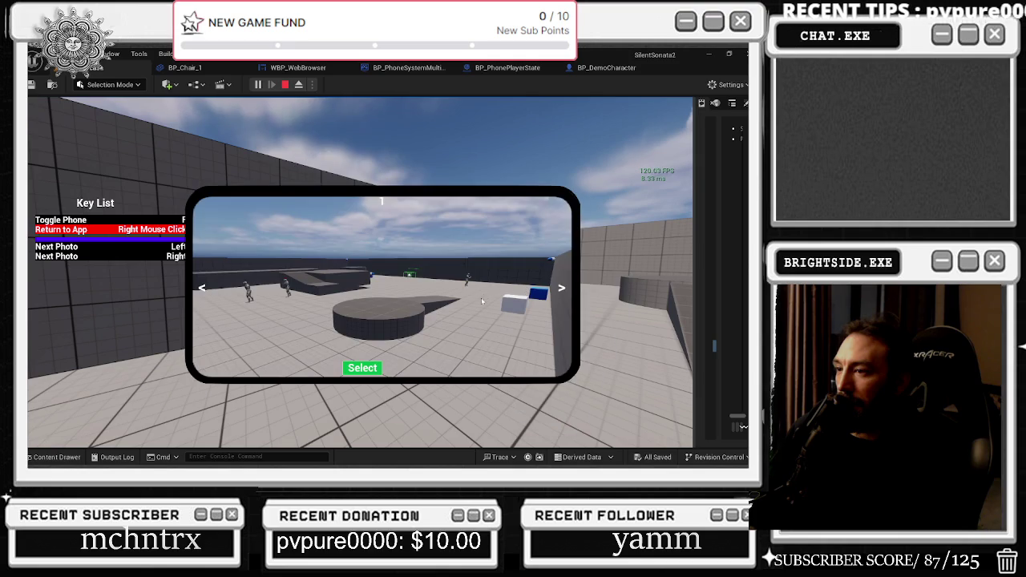
left_click(562, 289)
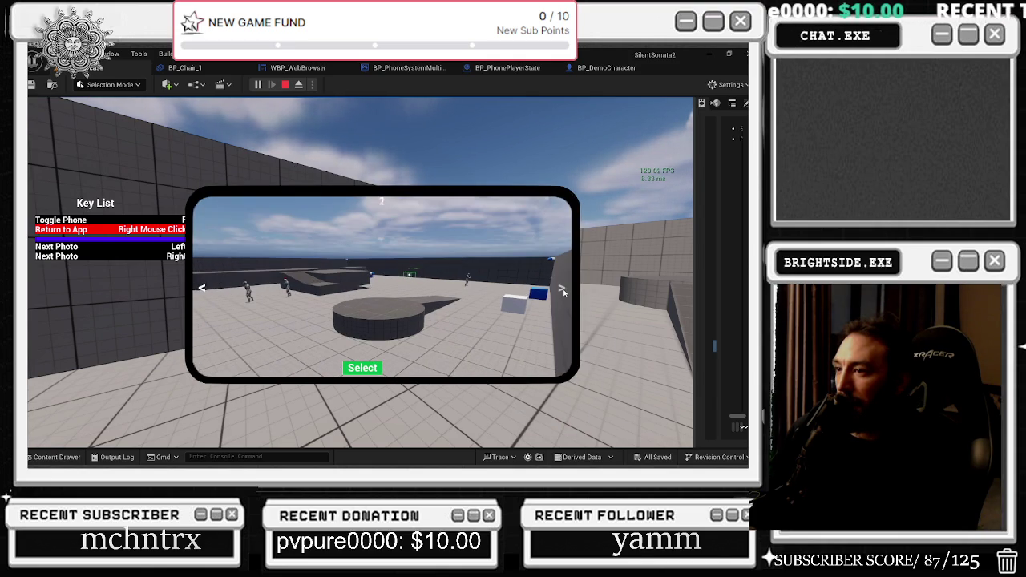
left_click(203, 289)
left_click(362, 368)
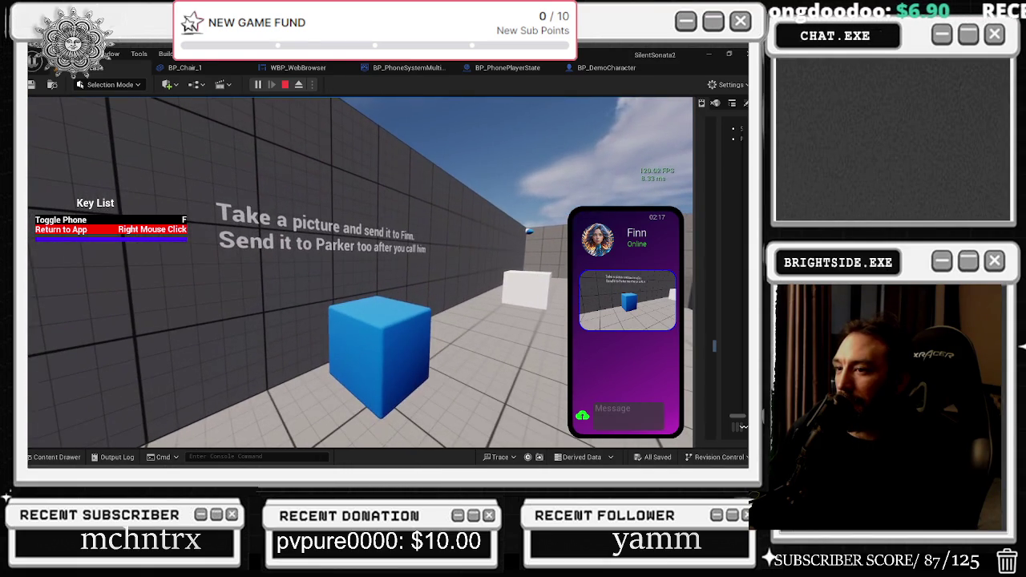
left_click(584, 301)
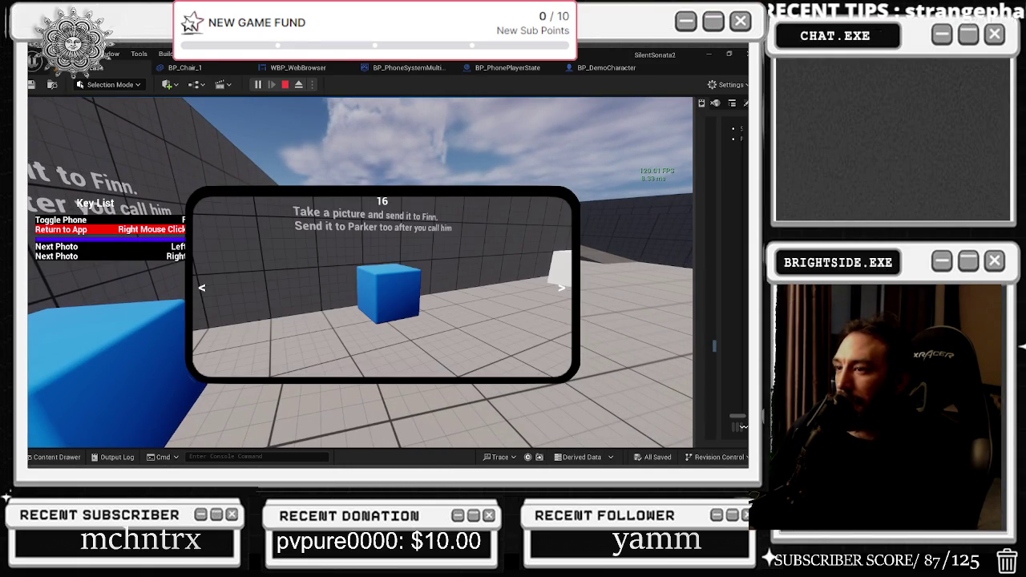
right_click(489, 289)
Send the same blue cube photo to Parker.
right_click(606, 264)
left_click(615, 304)
left_click(584, 413)
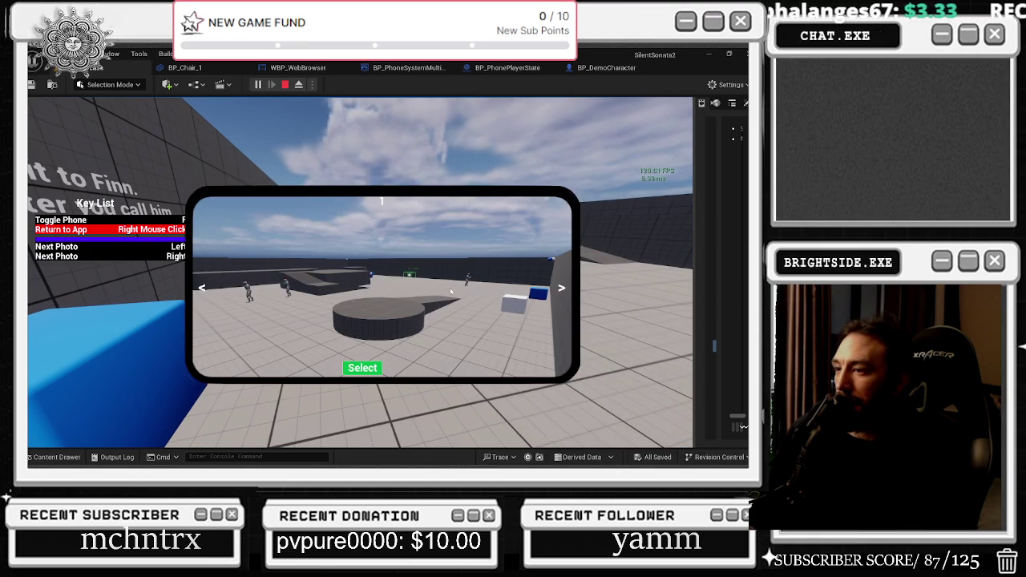
left_click(202, 289)
left_click(362, 368)
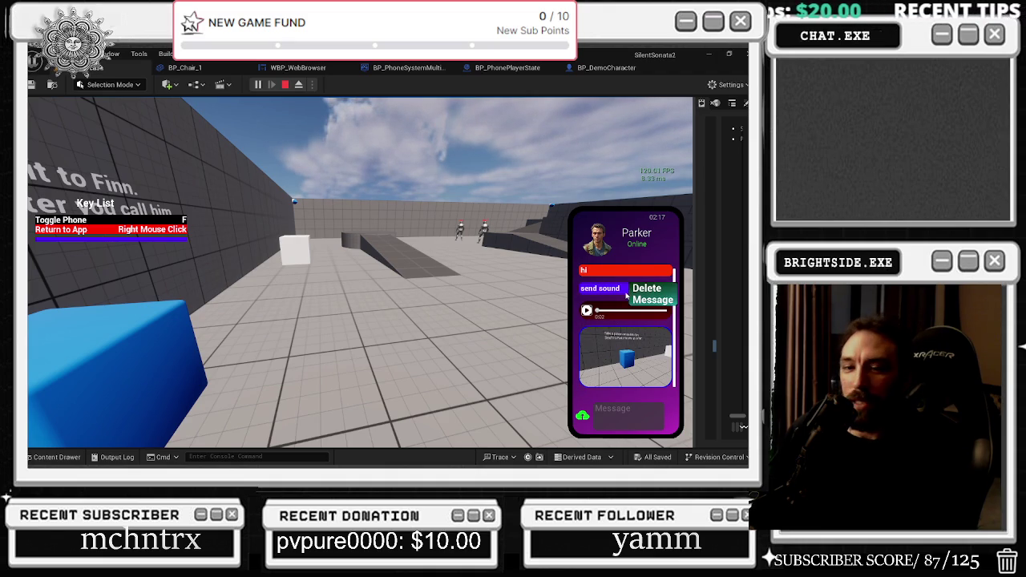
Enlarge and close the cube photo in Parker's chat while walking toward the blue cube.
left_click(638, 332)
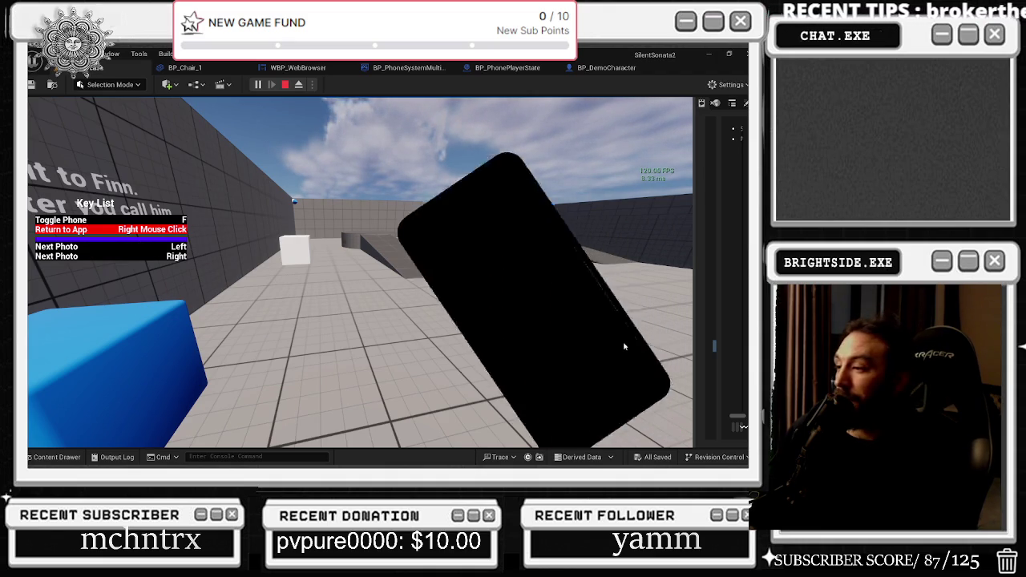
right_click(452, 290)
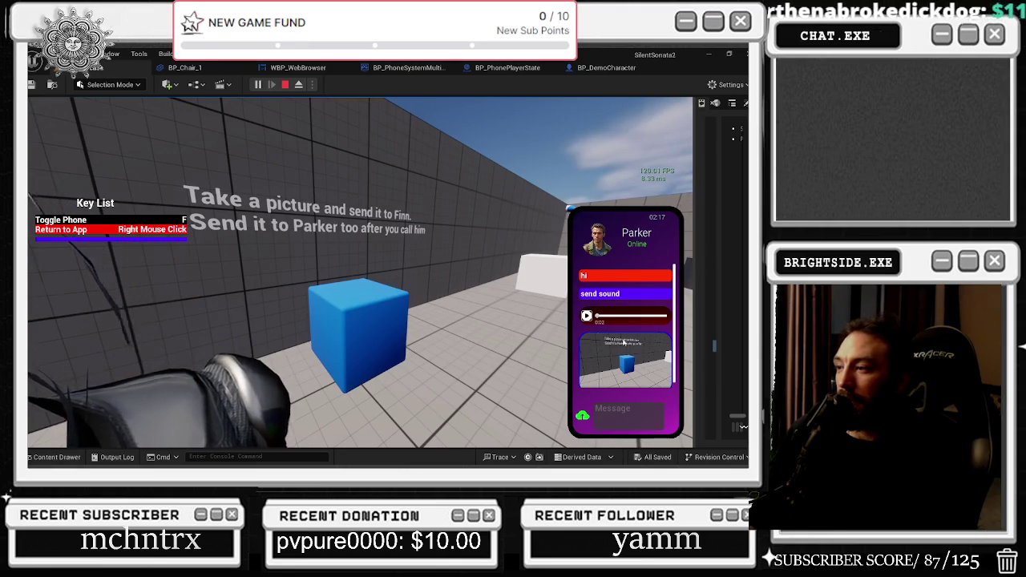
key("w")
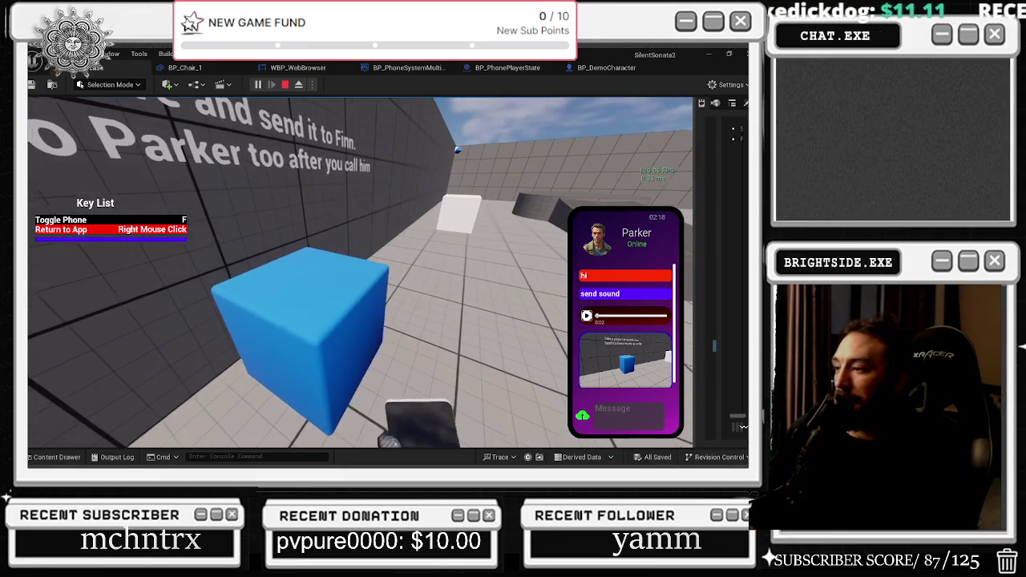
left_click(646, 333)
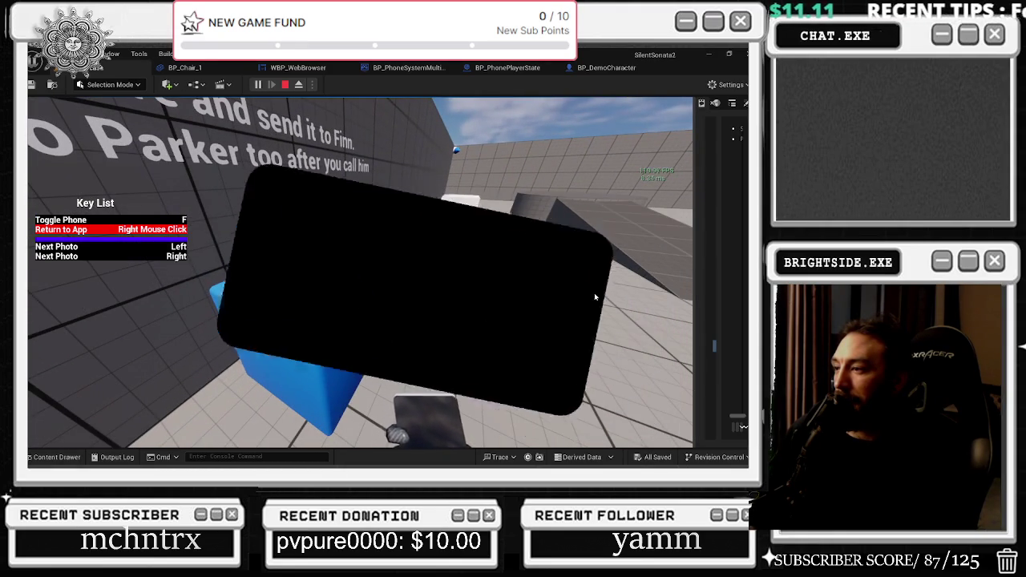
right_click(593, 341)
right_click(593, 342)
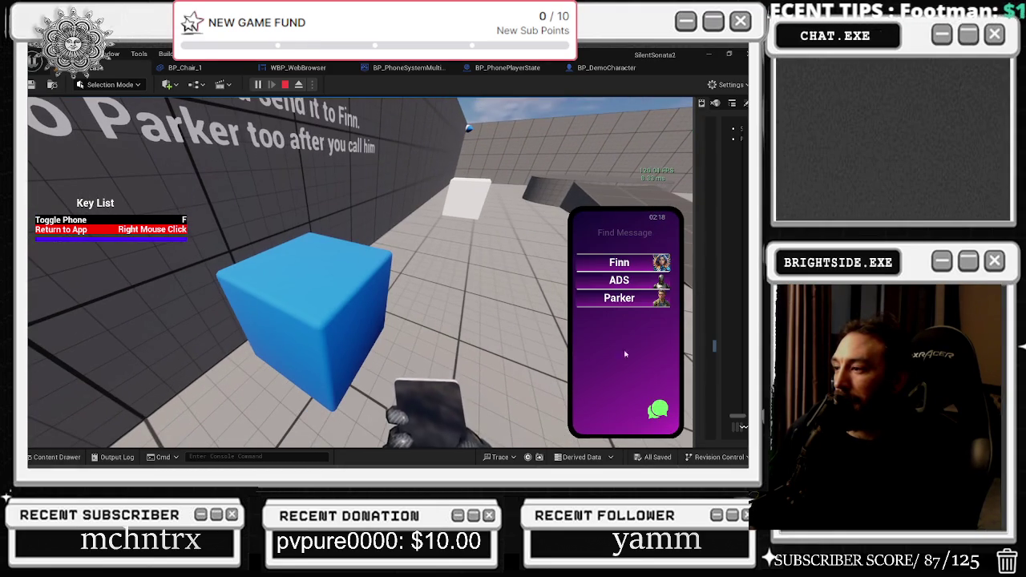
Scroll through the NPC Commands in the ADS chat, then open Finn's chat.
left_click(618, 283)
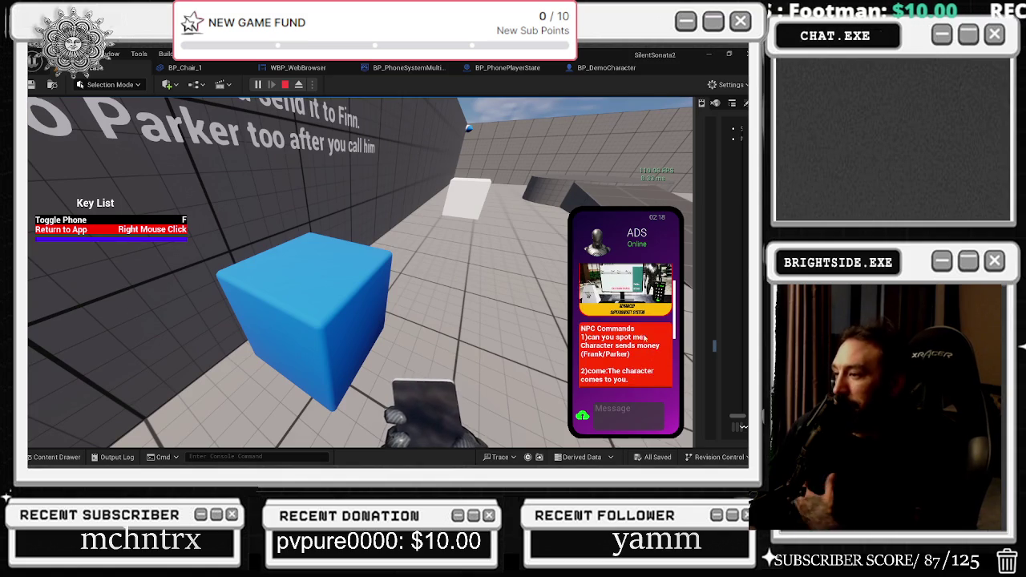
scroll(641, 330, "down", 2)
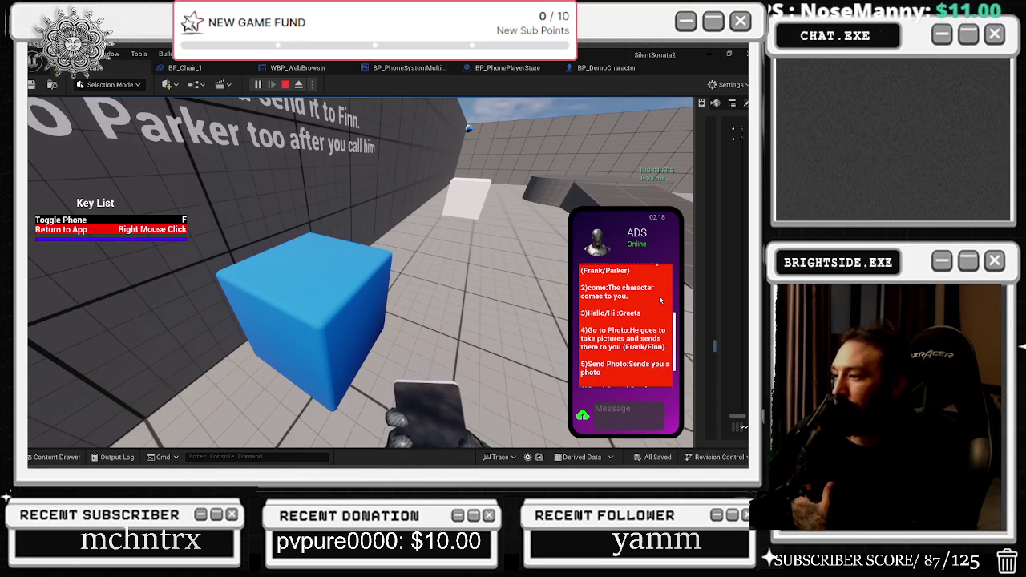
scroll(660, 300, "down", 2)
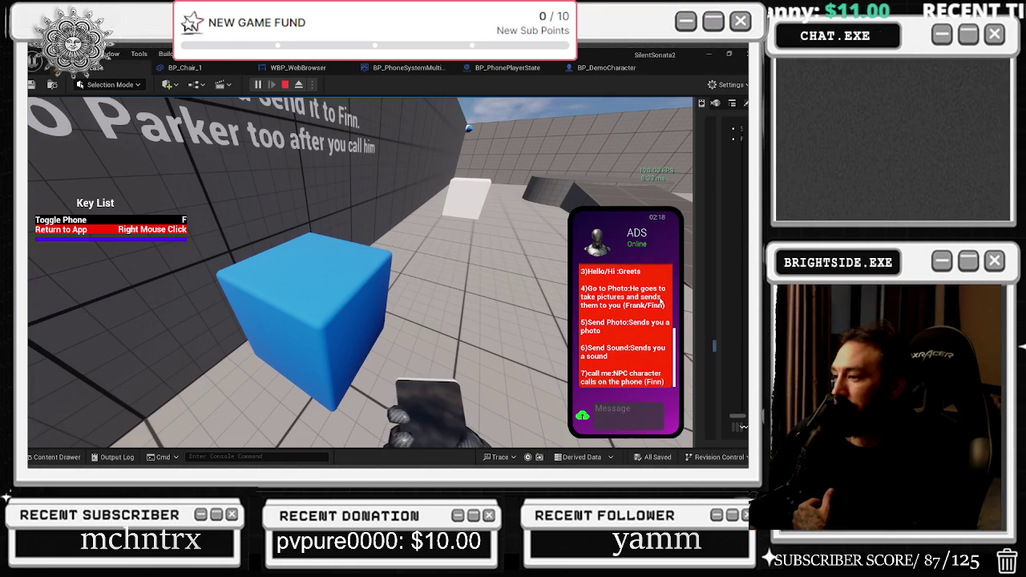
left_click(617, 409)
right_click(585, 314)
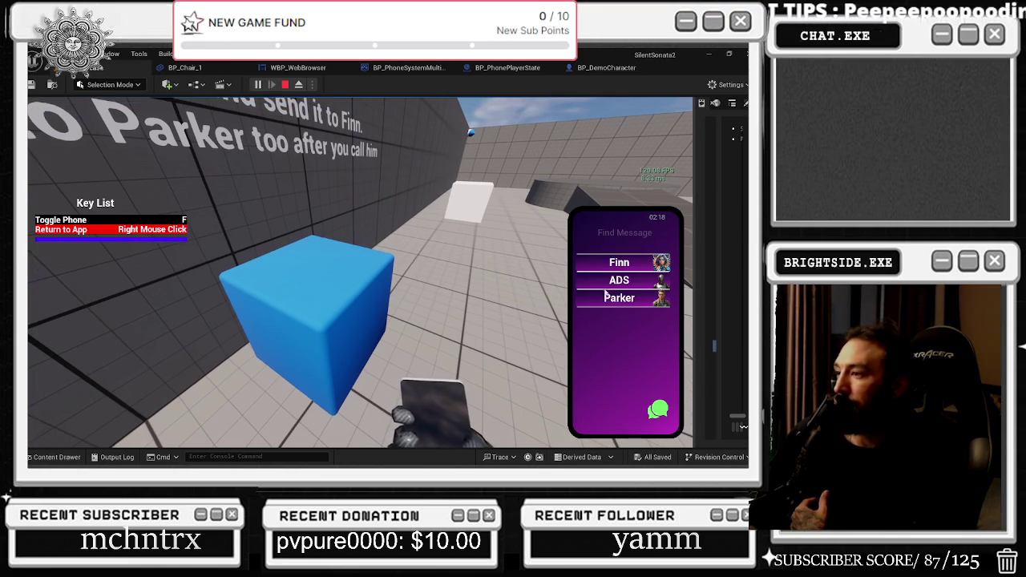
left_click(630, 263)
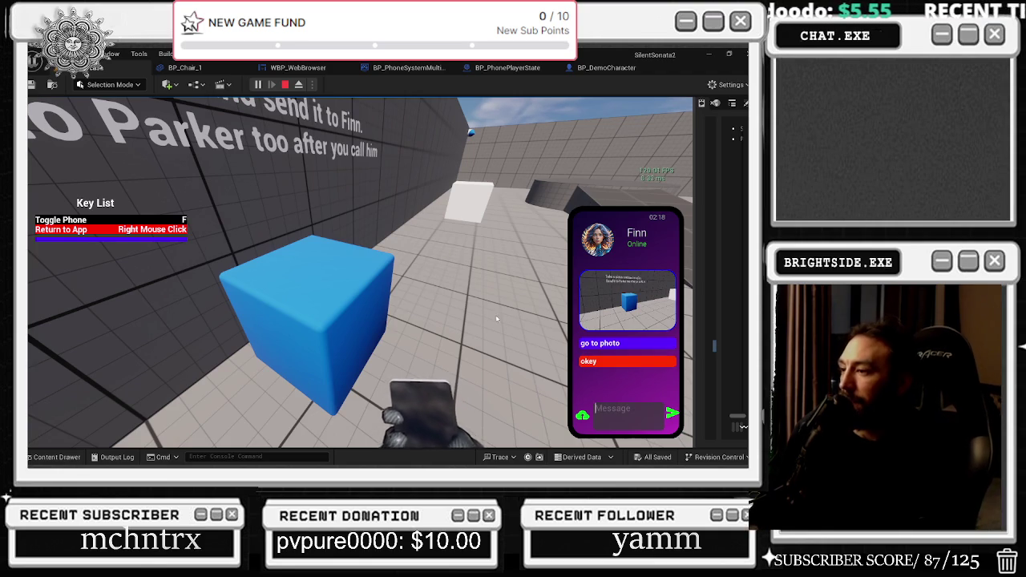
Look toward the ramps and swing the character's clawed hands in the game.
left_click_drag(533, 329, 492, 315)
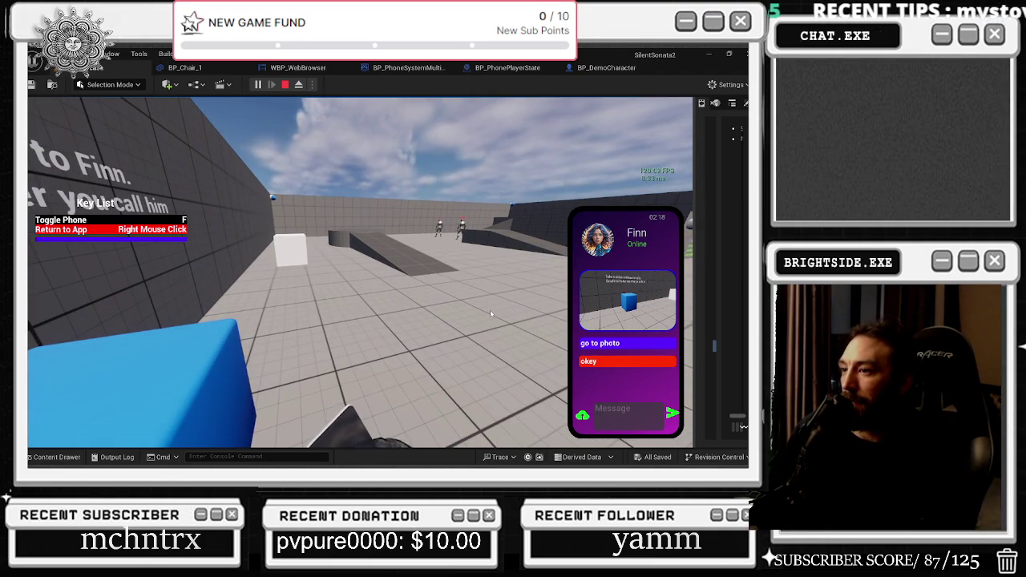
left_click(491, 314)
left_click_drag(491, 315, 493, 313)
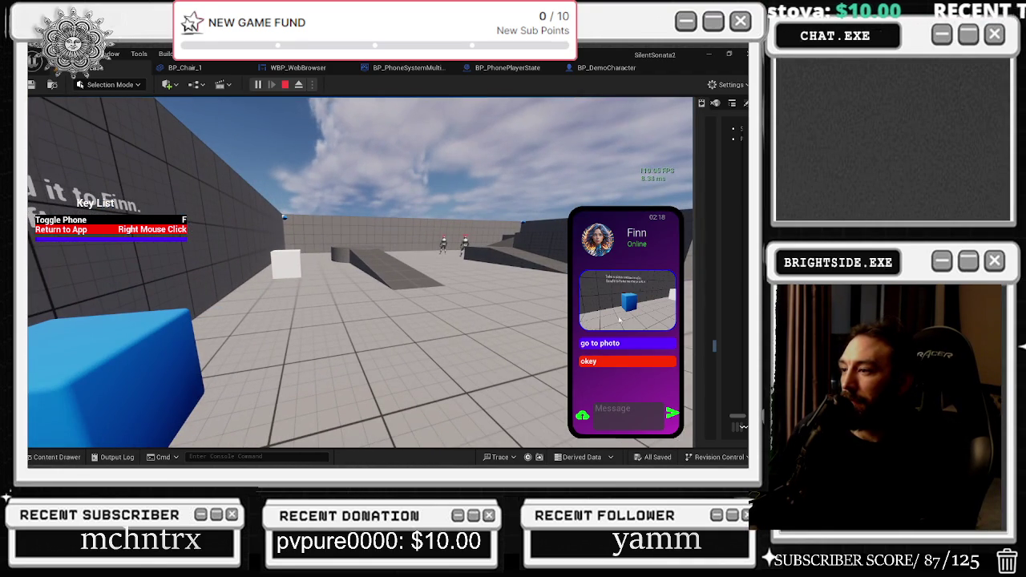
Send Parker the message 'go to picture', then reopen Finn's chat.
right_click(613, 323)
left_click(626, 299)
type("go to pictu")
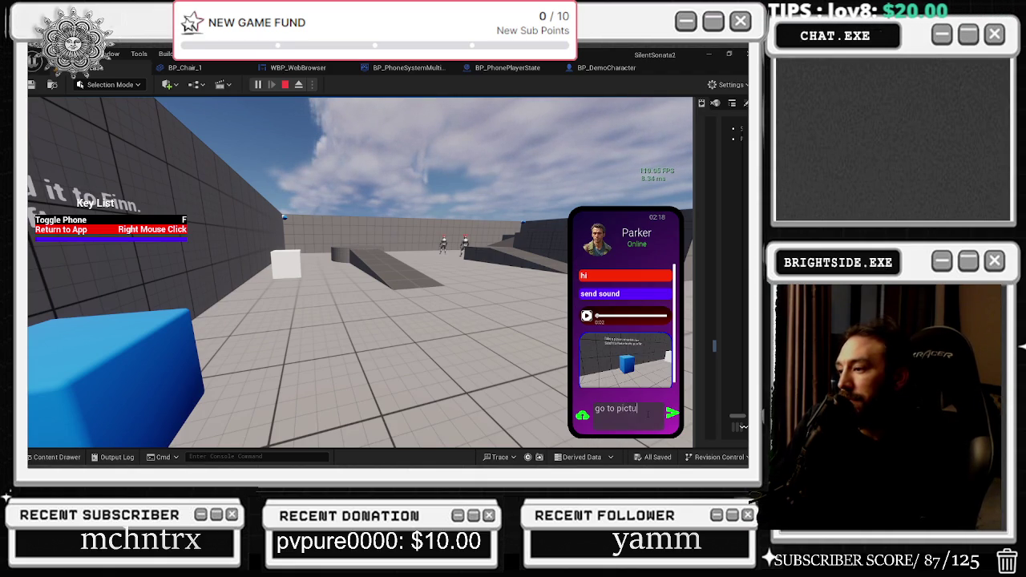
type("re")
key("Return")
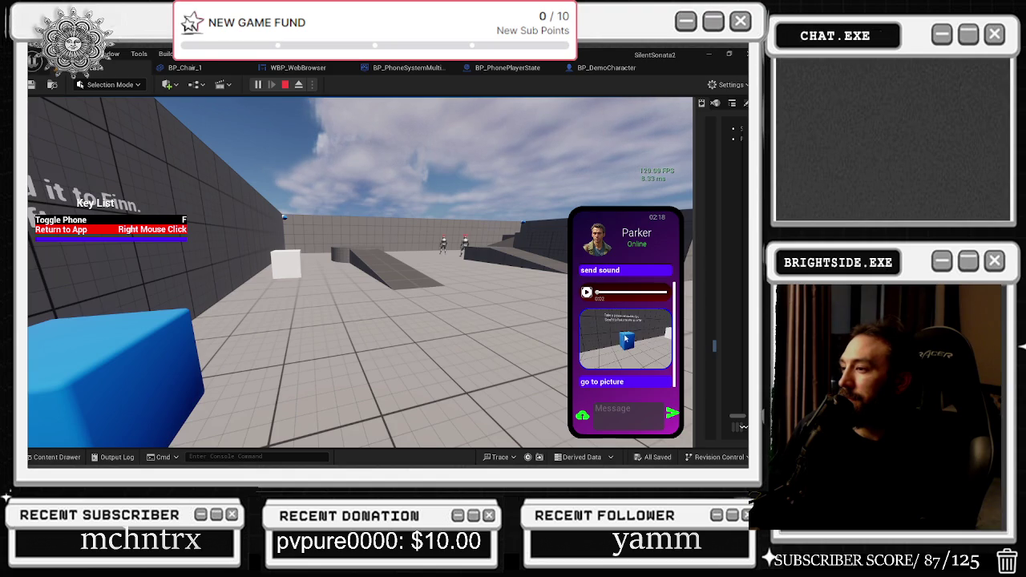
right_click(576, 348)
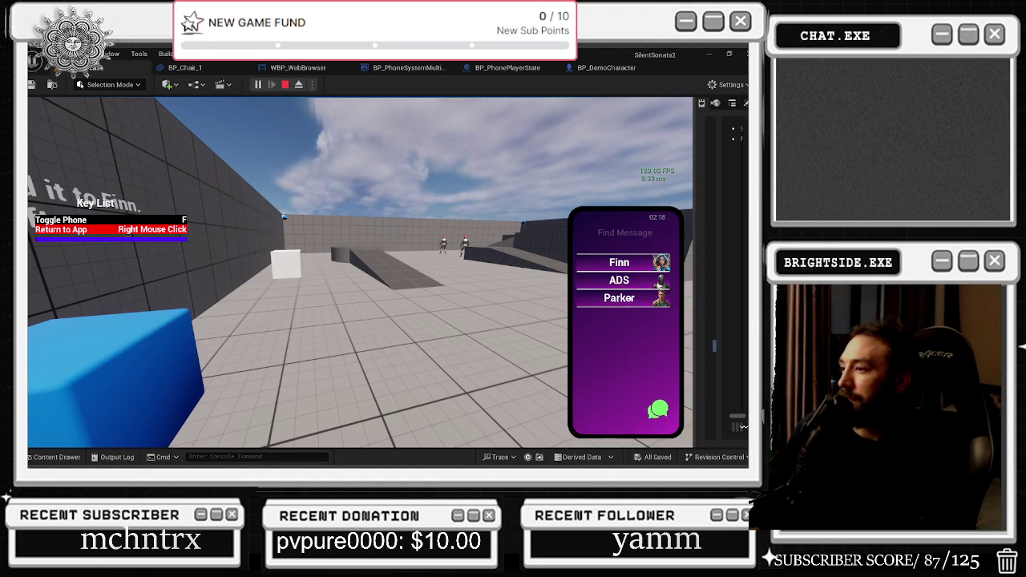
left_click(629, 264)
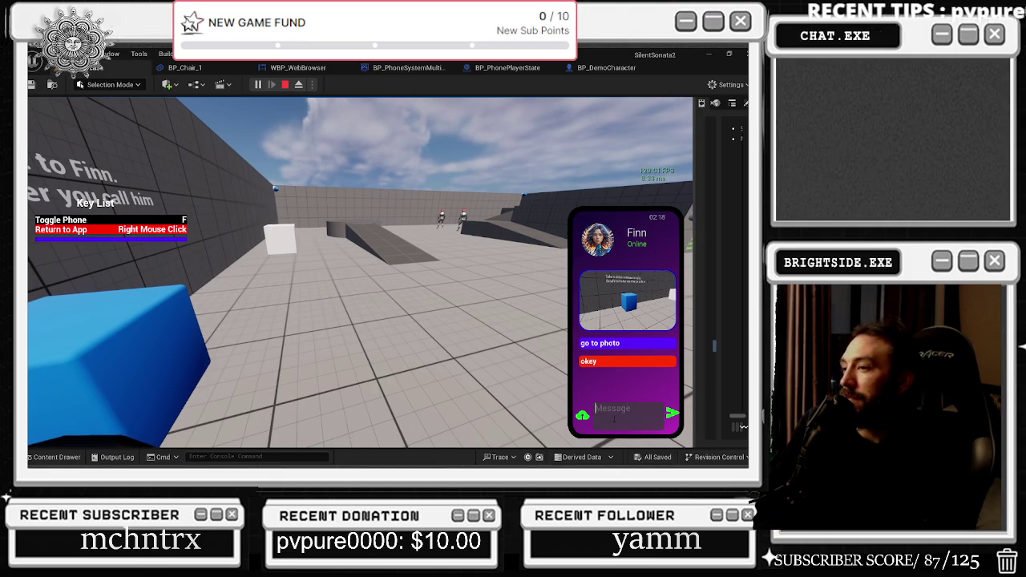
Send Finn the test messages 'send sound', 'go to' and 'photo'.
type("d soun")
key("Return")
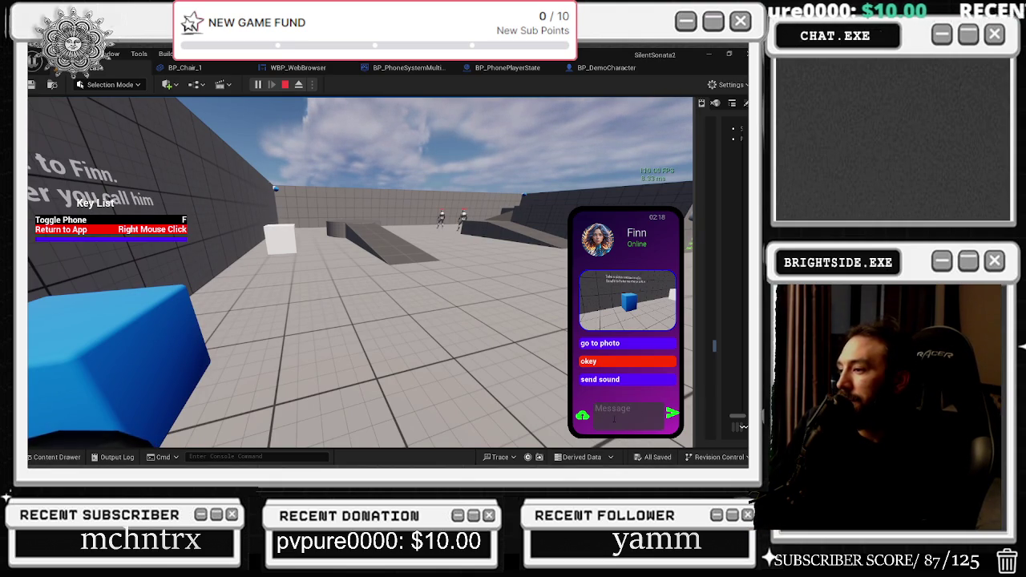
key("Return")
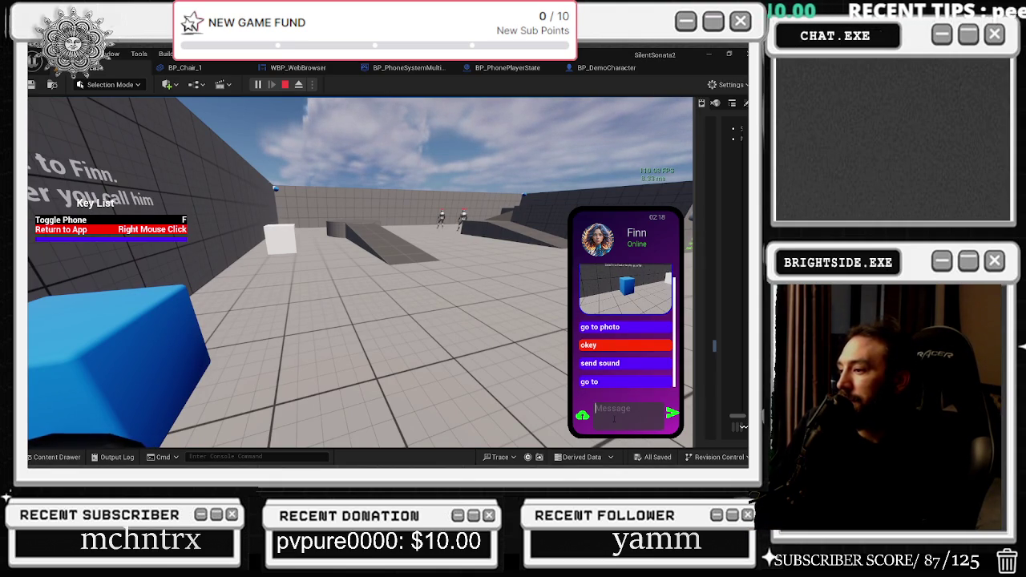
type("photo")
key("Return")
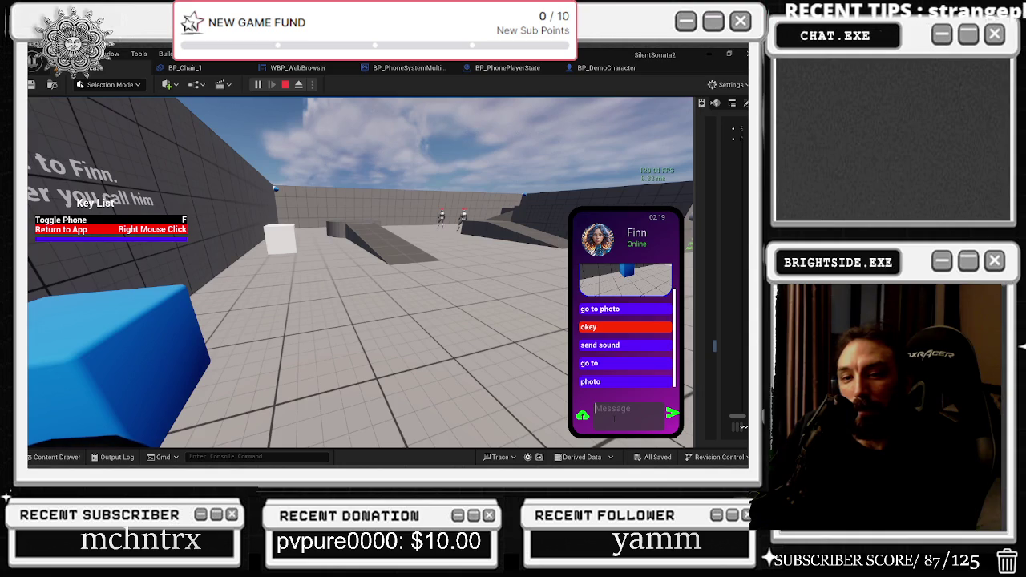
Switch away from the game and back, then send 'Go to Picture' to Parker.
key("alt+Tab")
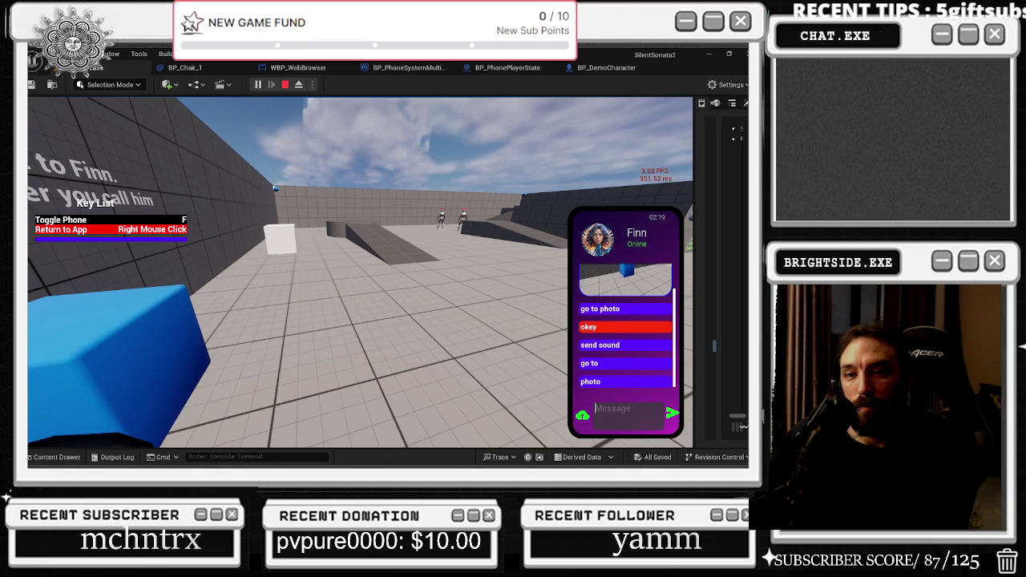
left_click(352, 318)
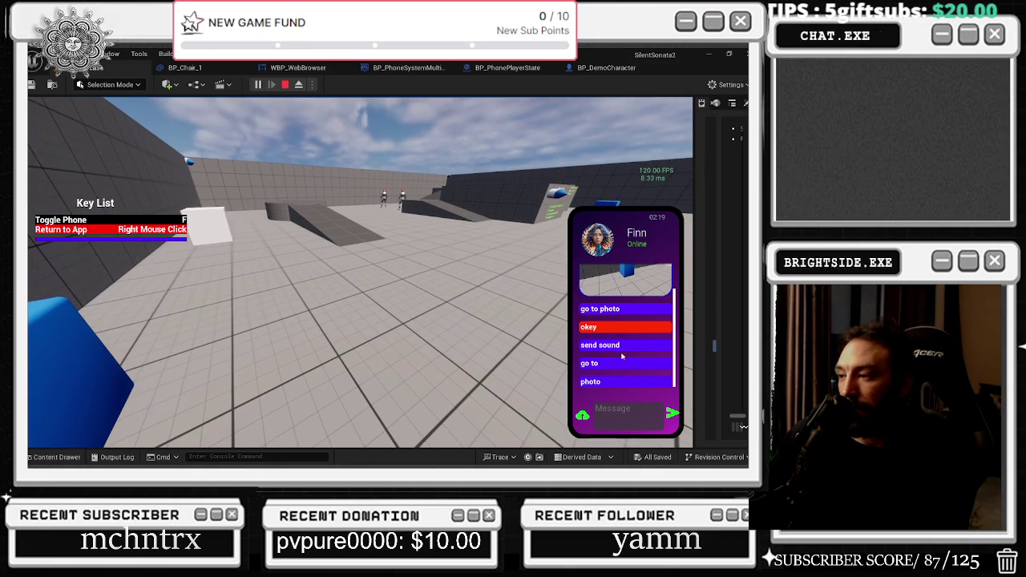
scroll(611, 377, "up", 2)
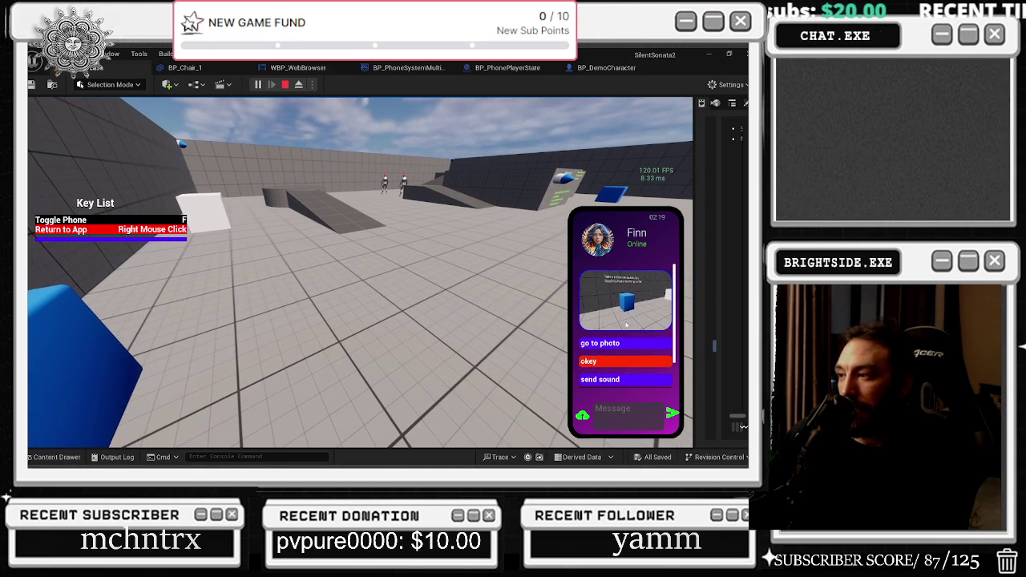
right_click(612, 376)
left_click(621, 298)
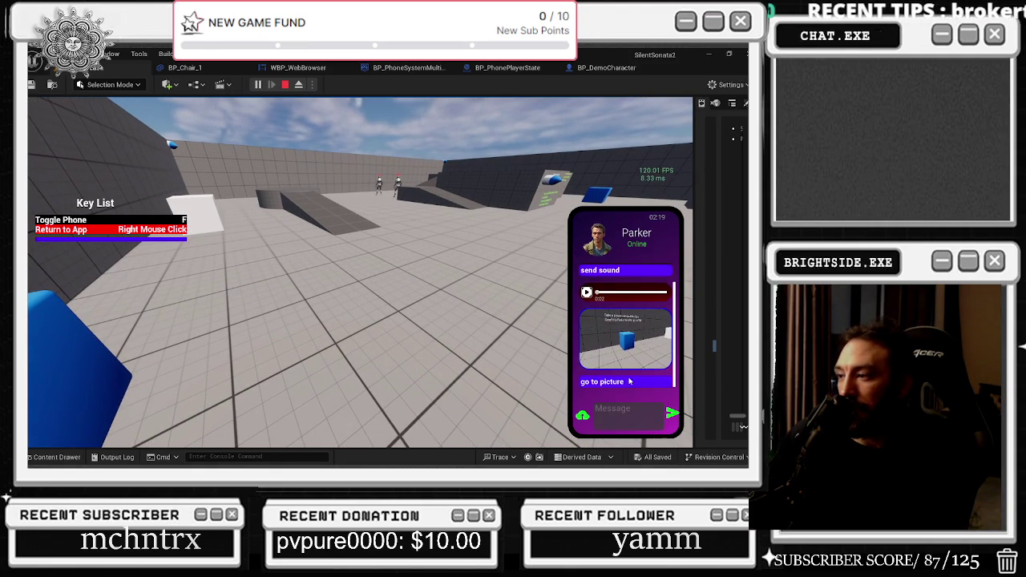
left_click(630, 408)
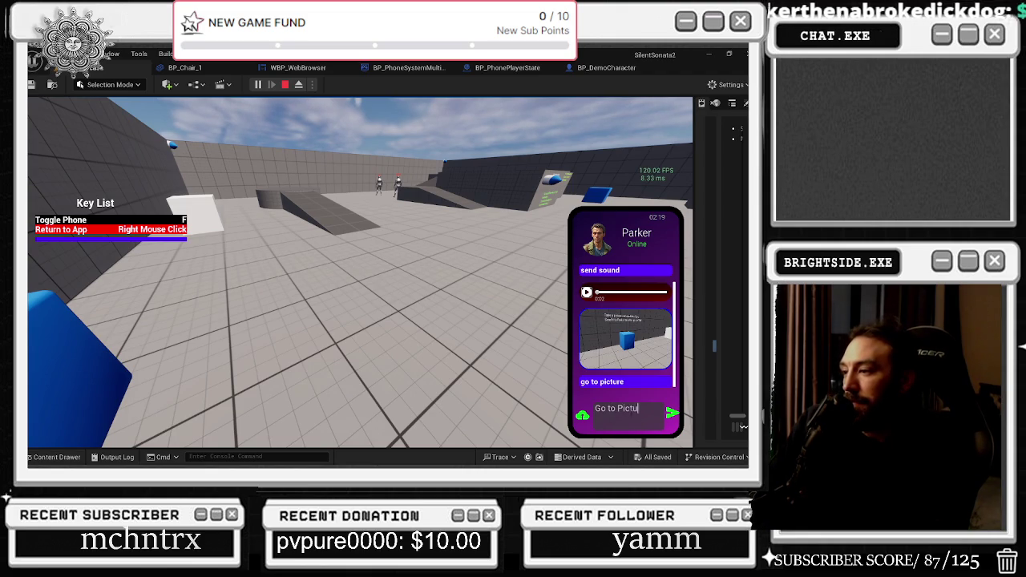
type("ure")
key("Return")
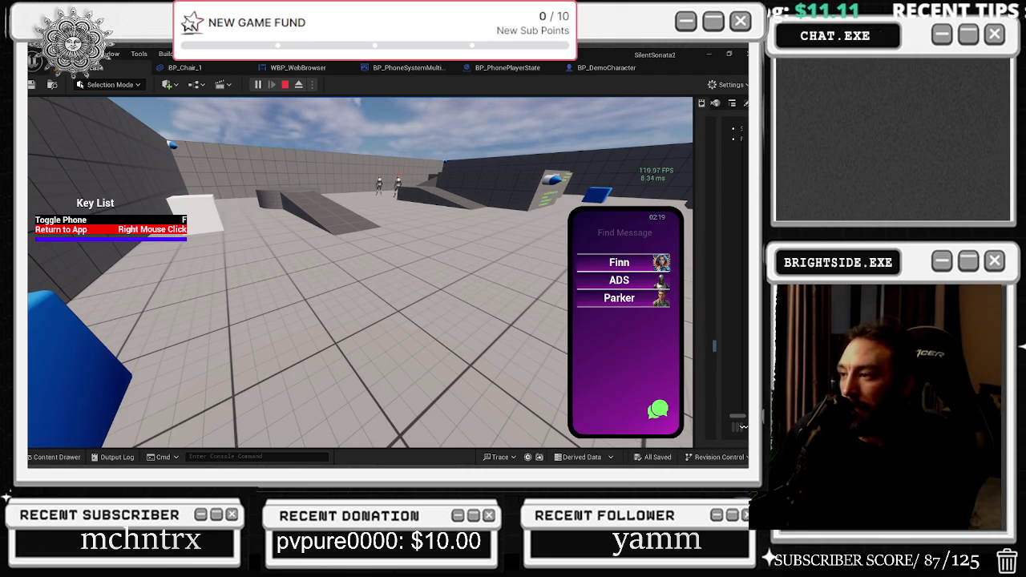
Read through the NPC Commands listed in the ADS chat.
right_click(629, 344)
left_click(618, 279)
scroll(624, 340, "down", 2)
scroll(622, 343, "down", 1)
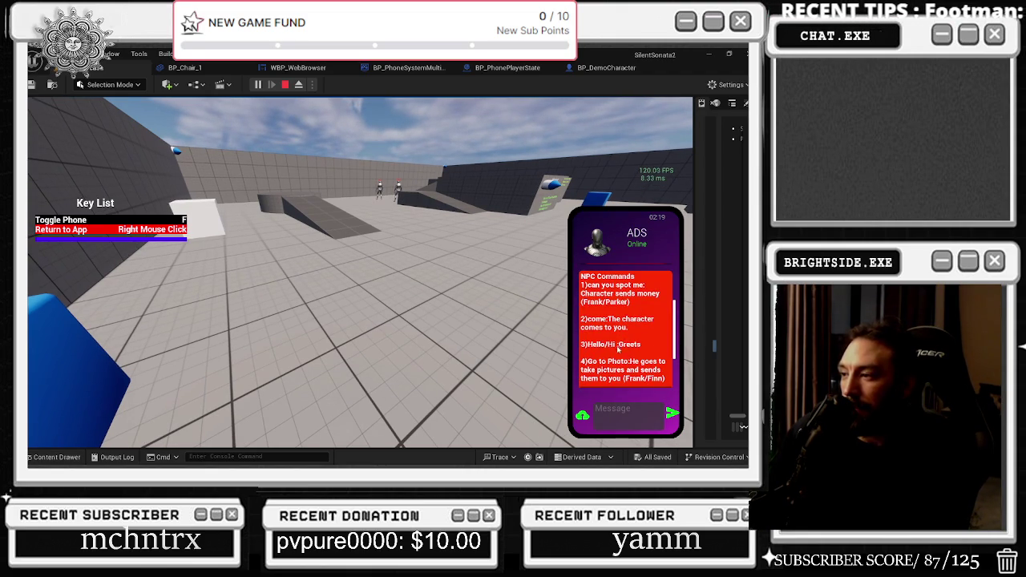
key("d")
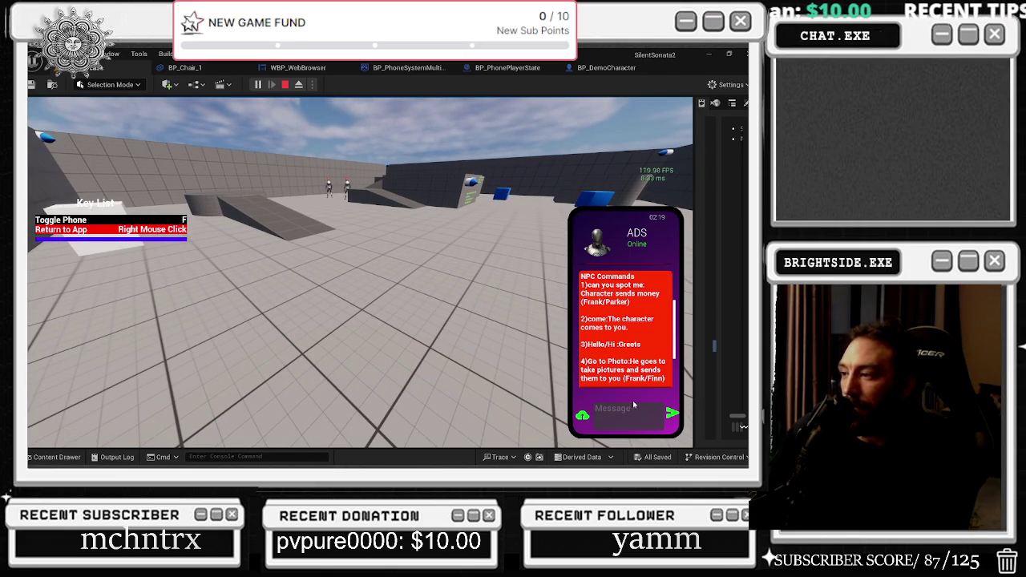
Send 'Go to Photo' to Finn and get his 'okey' reply.
right_click(610, 405)
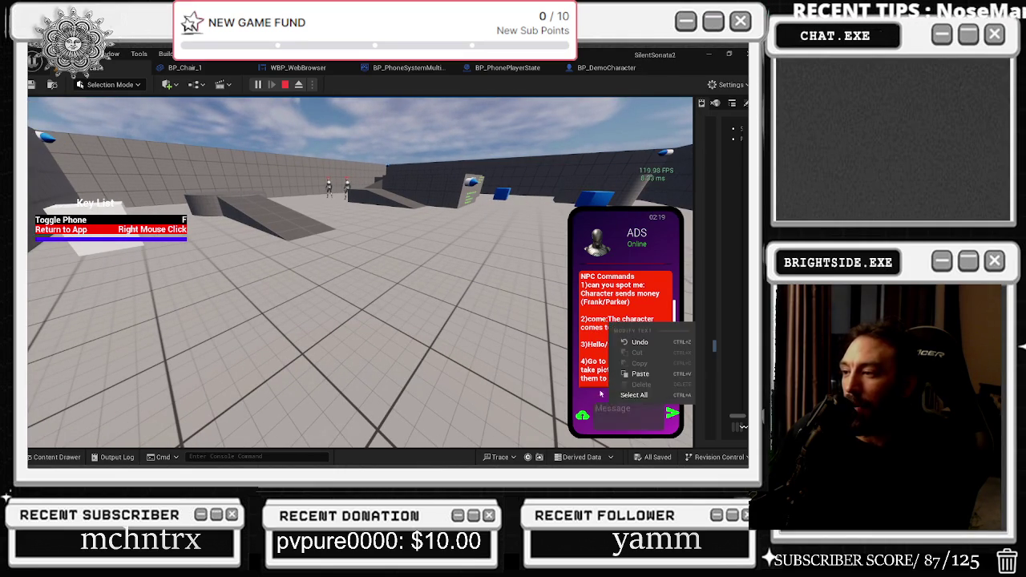
left_click(622, 263)
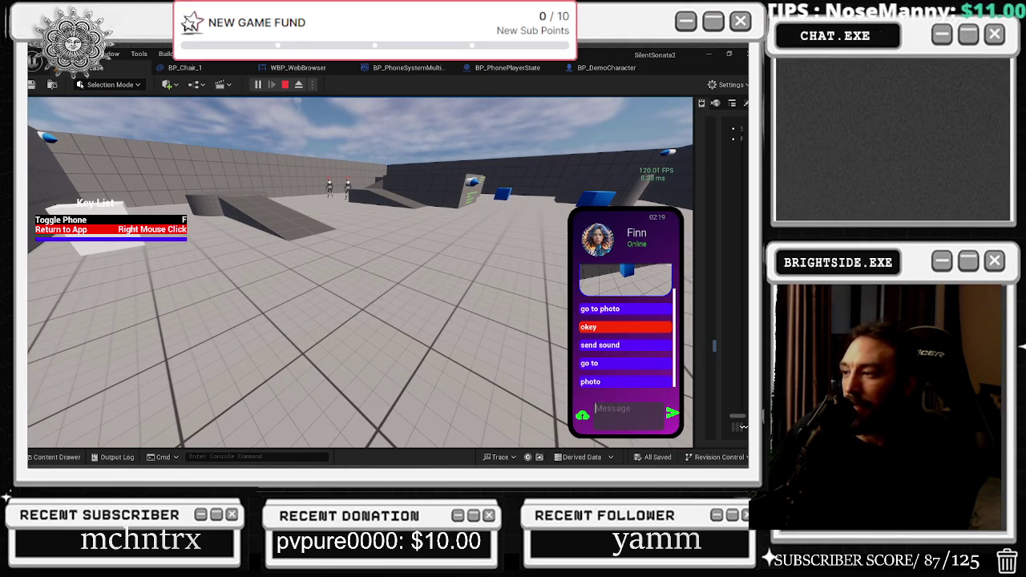
type("Go to Photo")
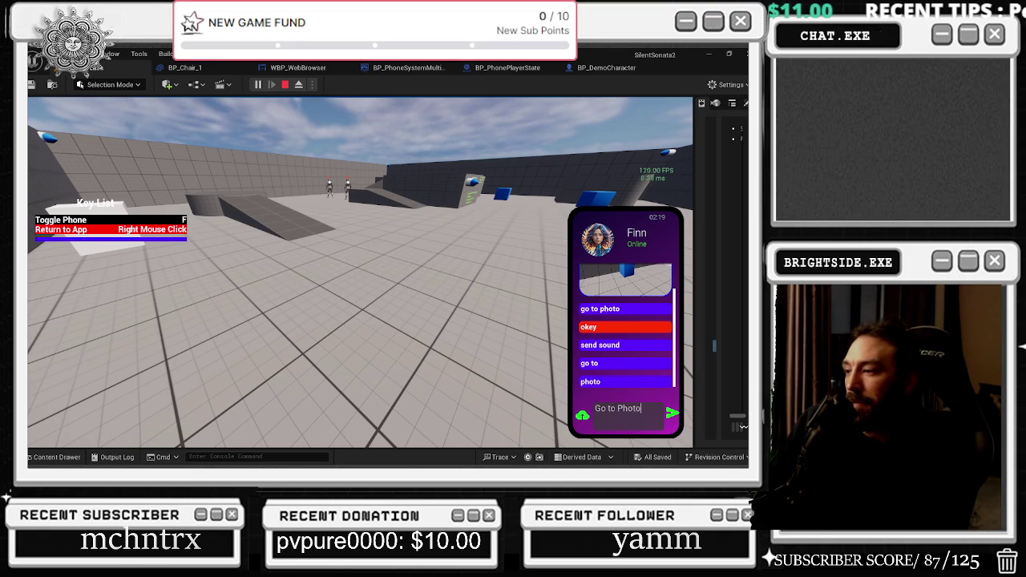
key("Return")
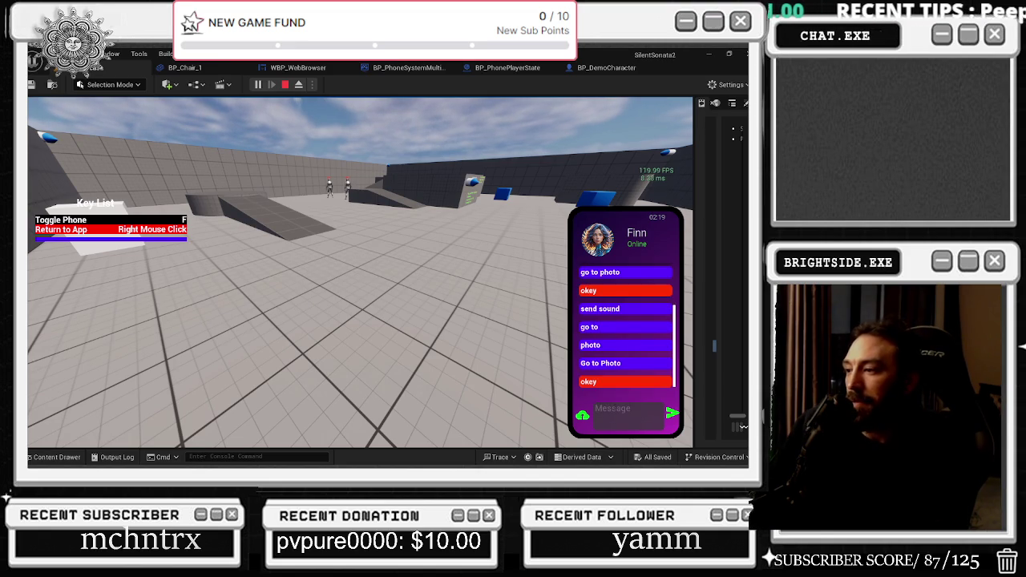
left_click(583, 415)
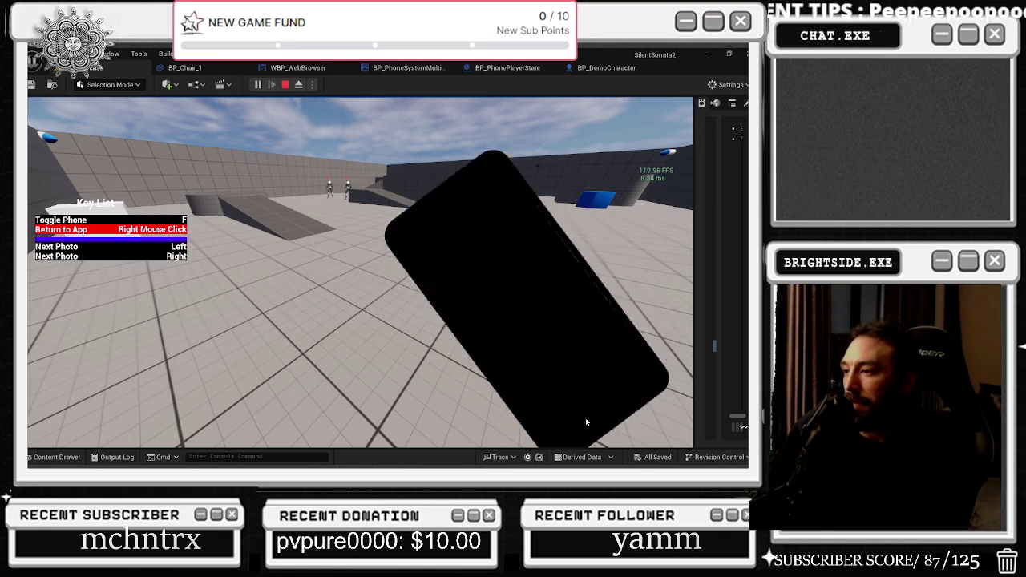
Send Finn the blue cube photo followed by another 'Go to Photo' message.
key("Left")
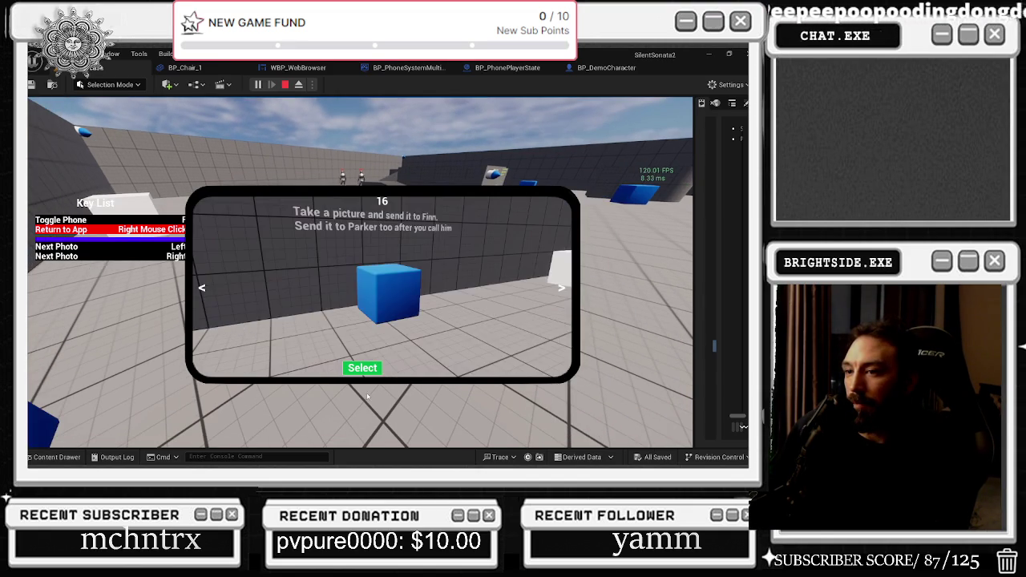
left_click(367, 372)
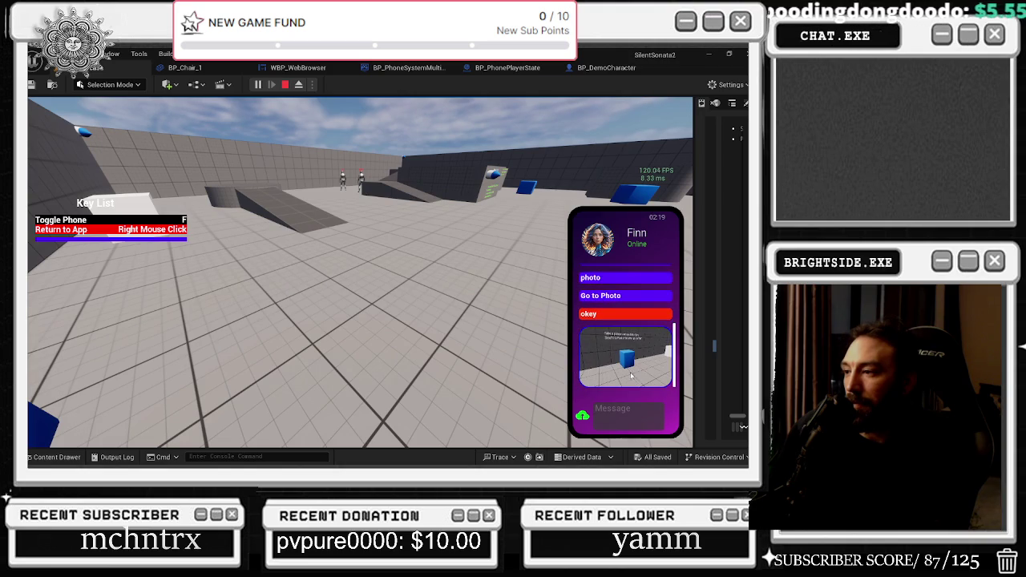
left_click(629, 412)
type("G")
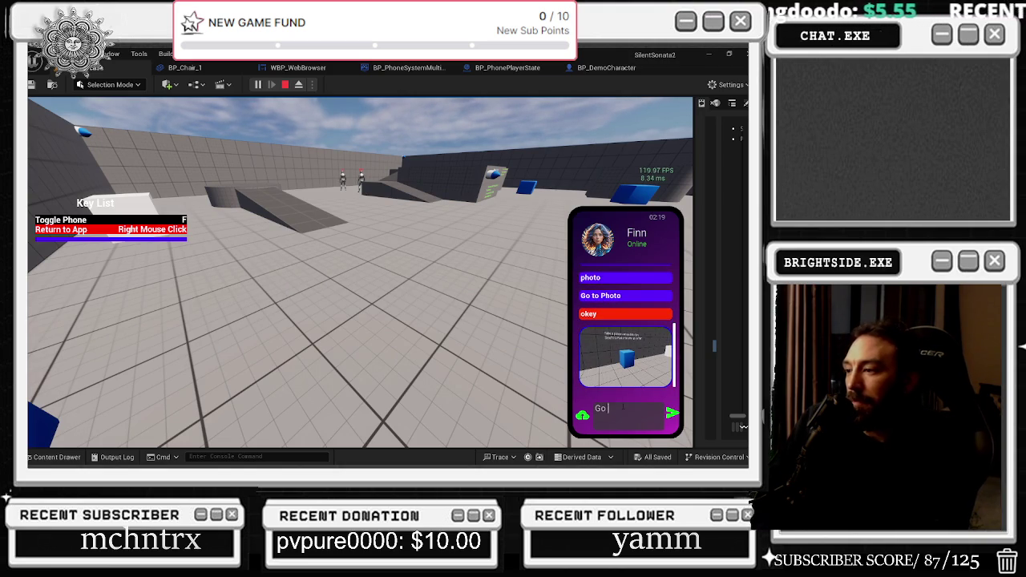
type("oto")
key("Return")
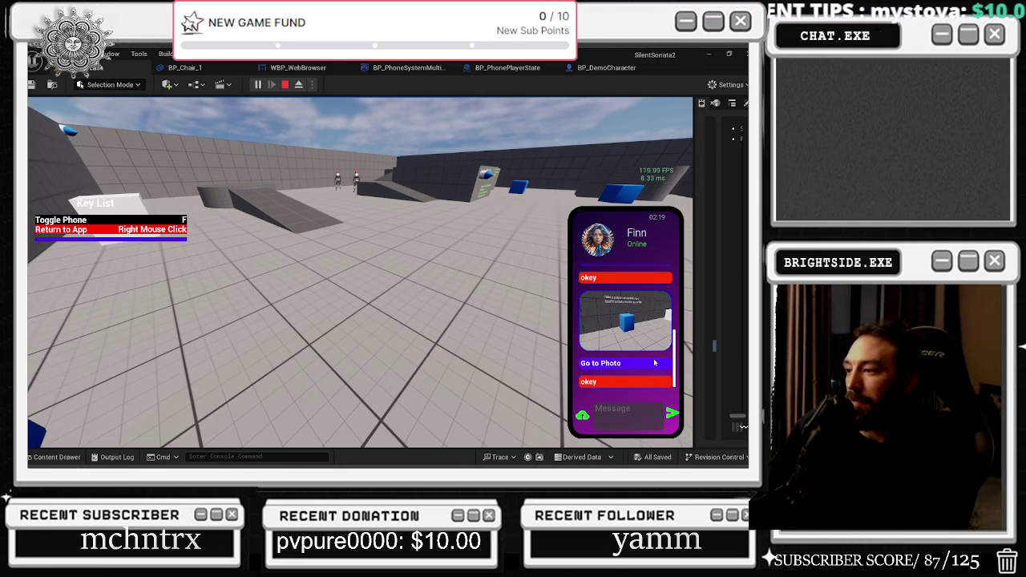
Open Parker's chat and send him 'Go to photo'.
right_click(636, 257)
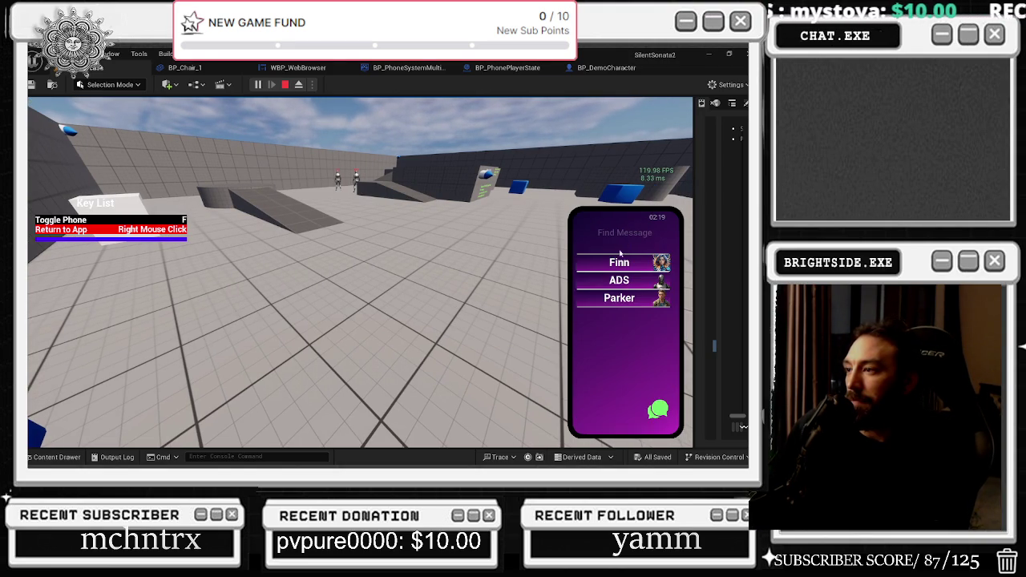
left_click(629, 299)
left_click(628, 421)
type("Go to photo")
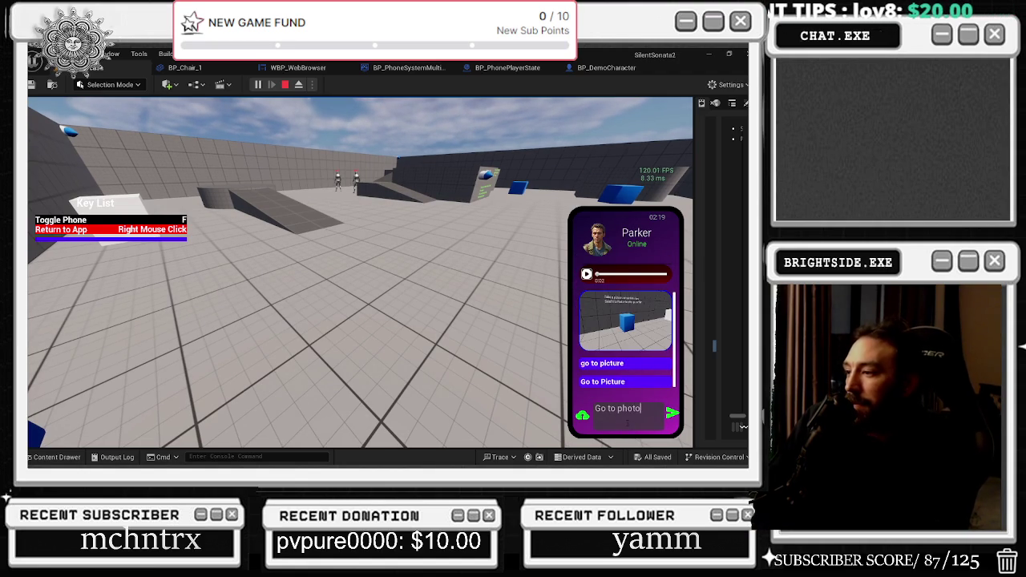
key("Return")
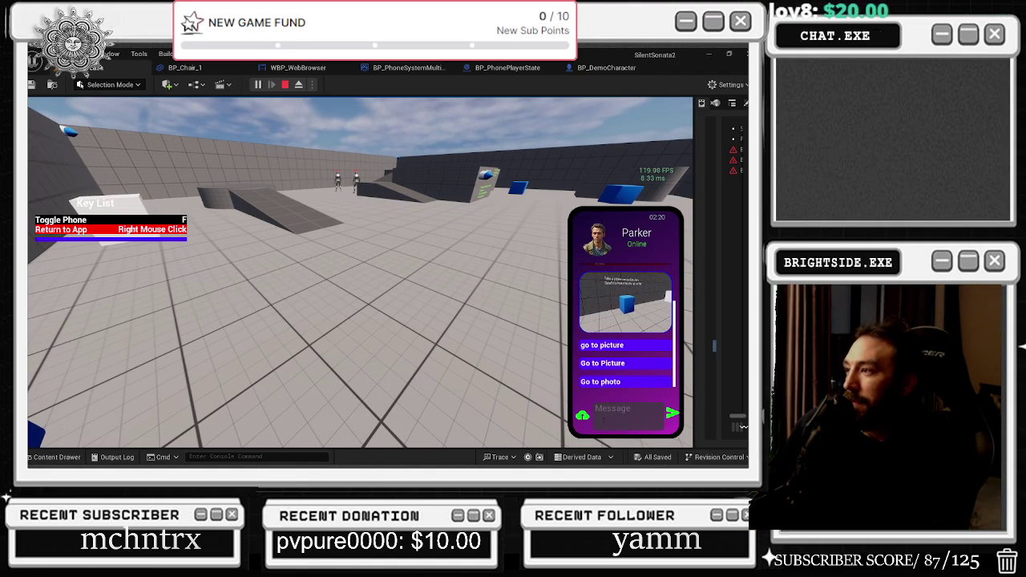
Send Parker the blue cube photo, then a new 'Go to Photo' message.
left_click(582, 415)
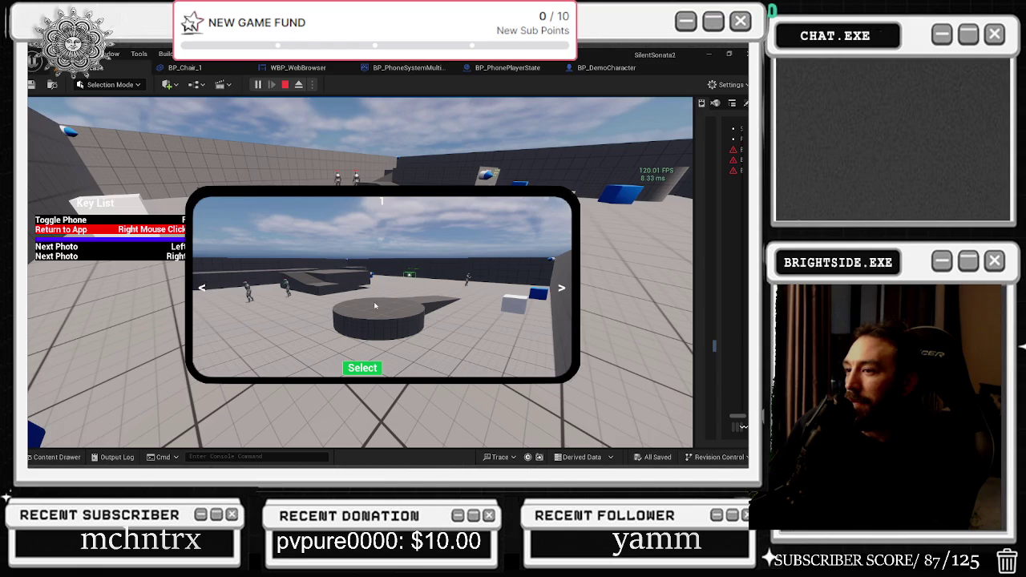
left_click(202, 291)
left_click(362, 368)
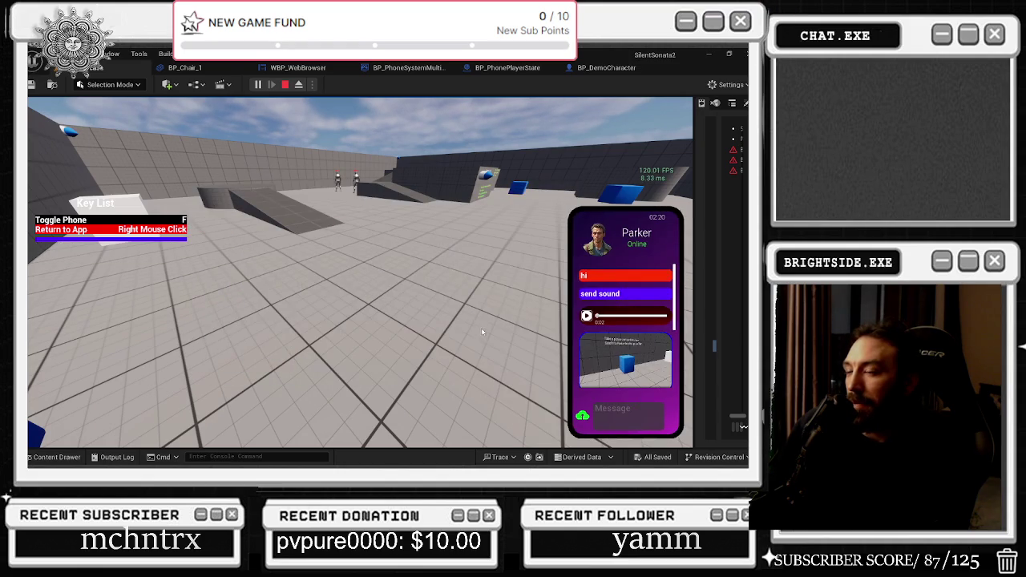
scroll(650, 375, "down", 3)
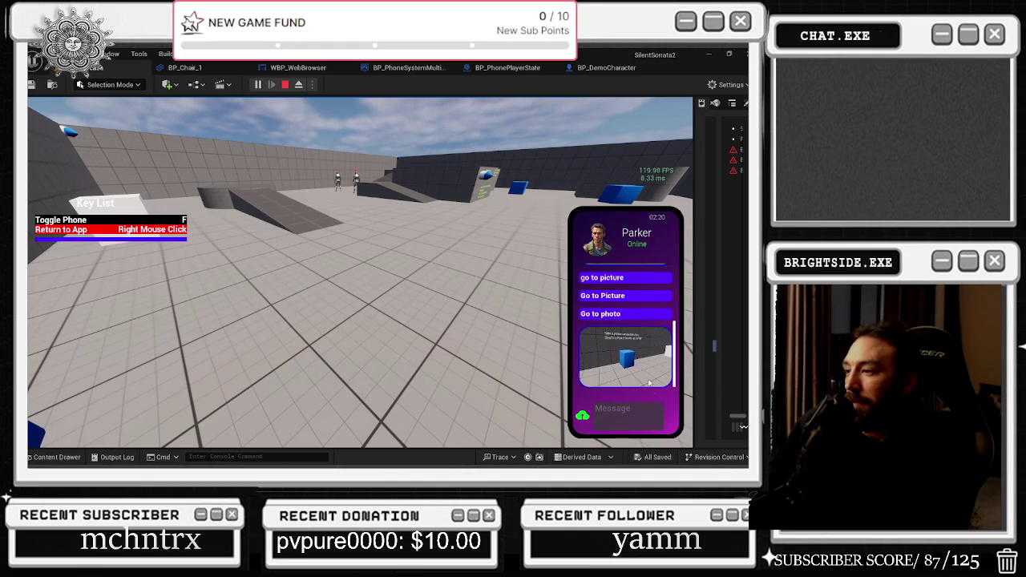
left_click(629, 412)
type("Go to Photo")
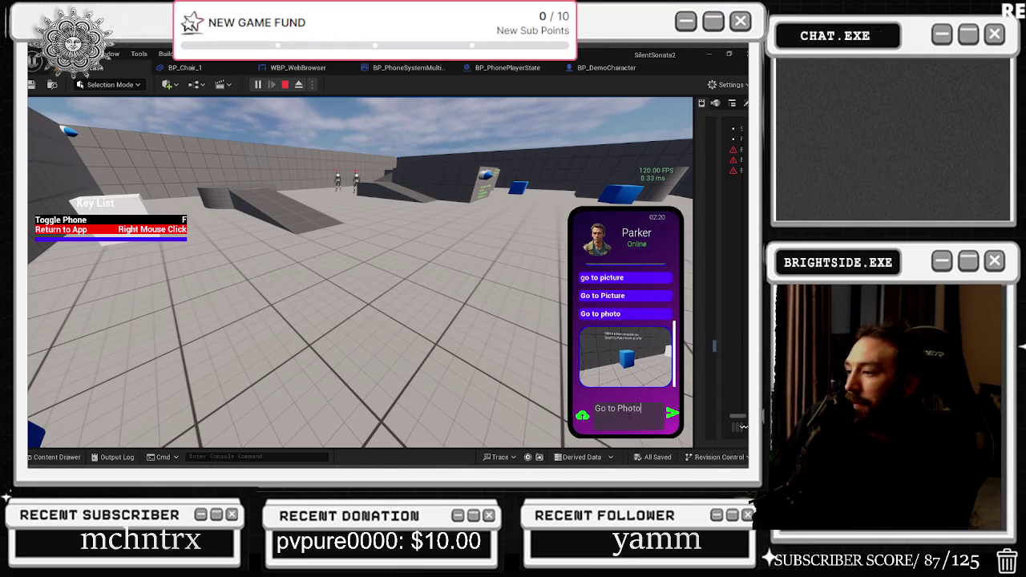
key("Return")
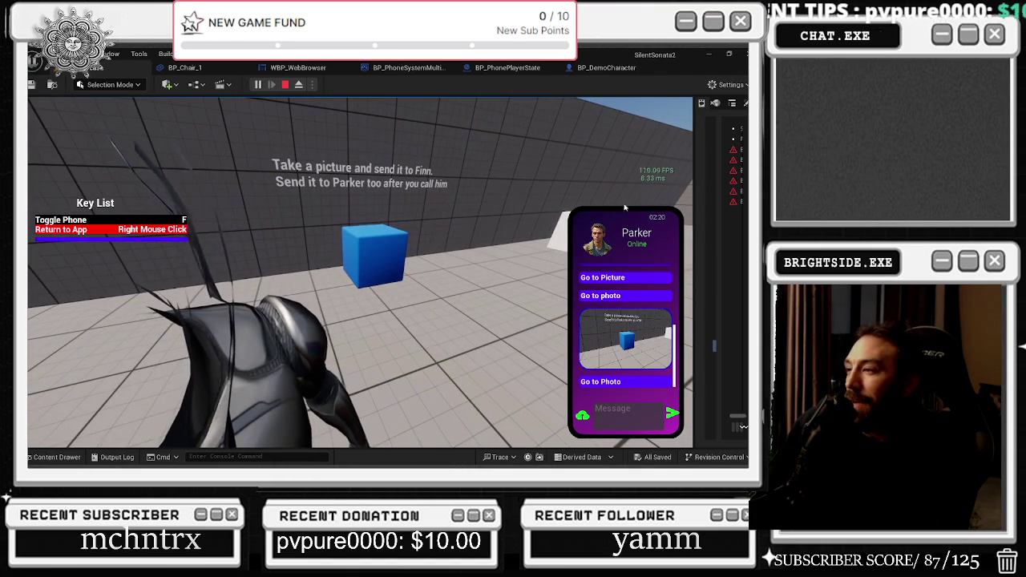
Go back to the home screen and call Parker from the phone's Contacts.
right_click(619, 372)
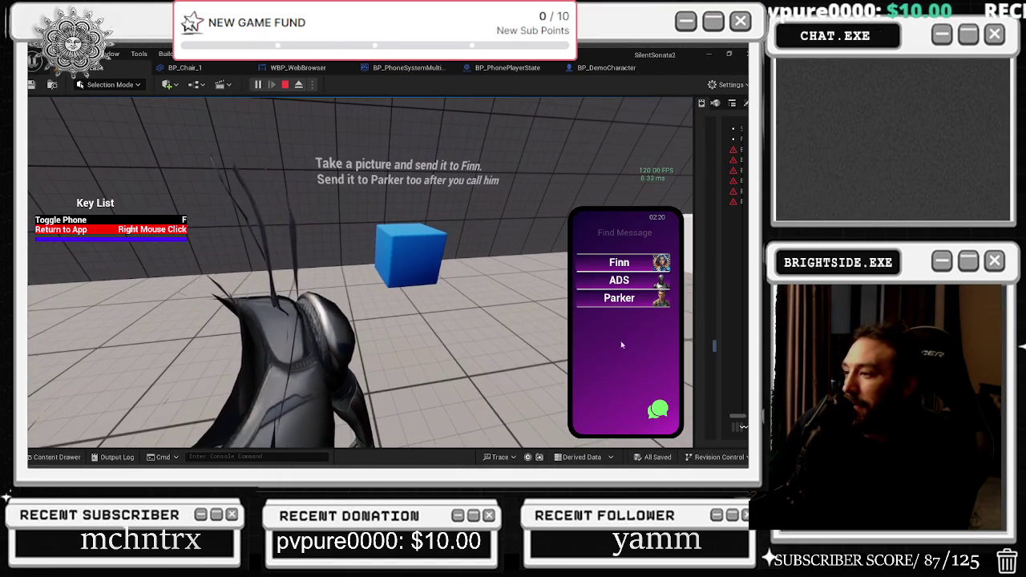
right_click(620, 371)
left_click(601, 405)
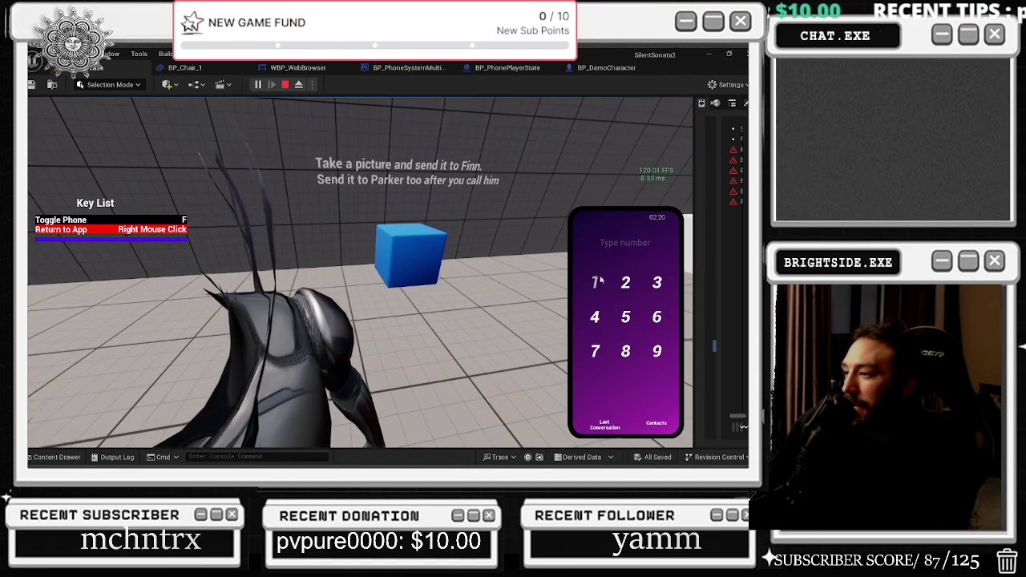
left_click(656, 422)
left_click(621, 275)
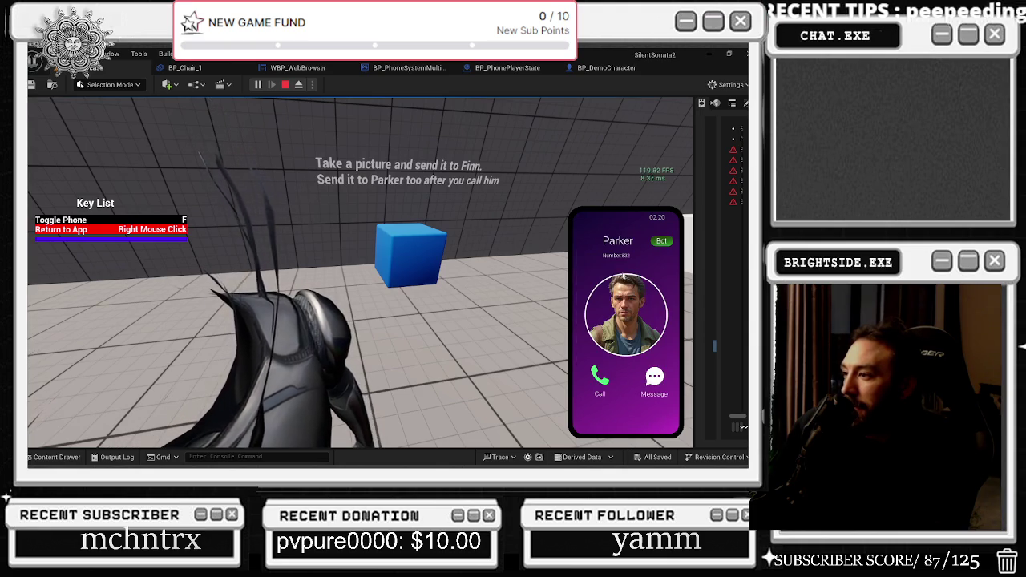
left_click(601, 379)
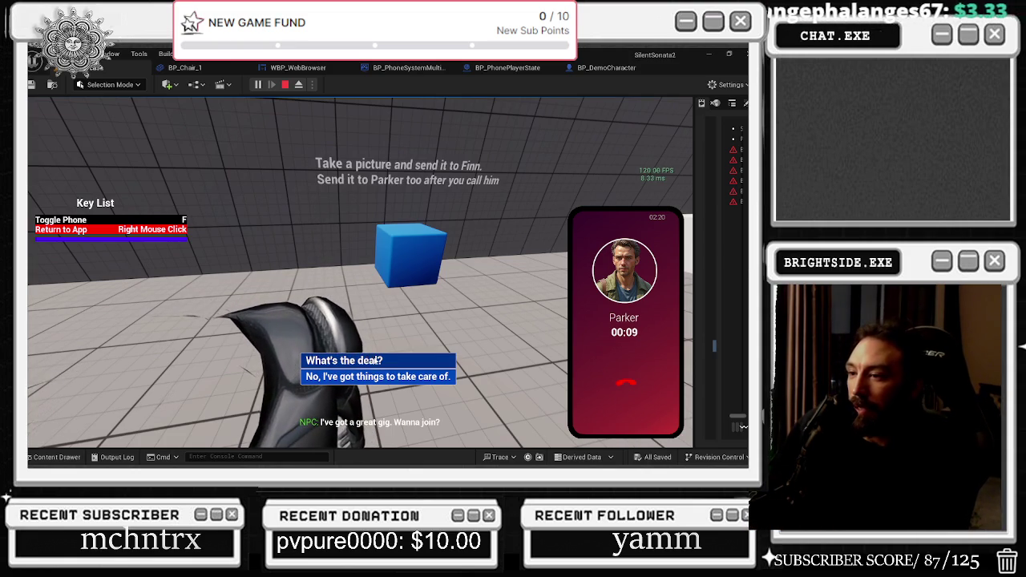
Reply 'What's the deal?', agree 'Sure, I'll send the photo', and hang up.
left_click(376, 360)
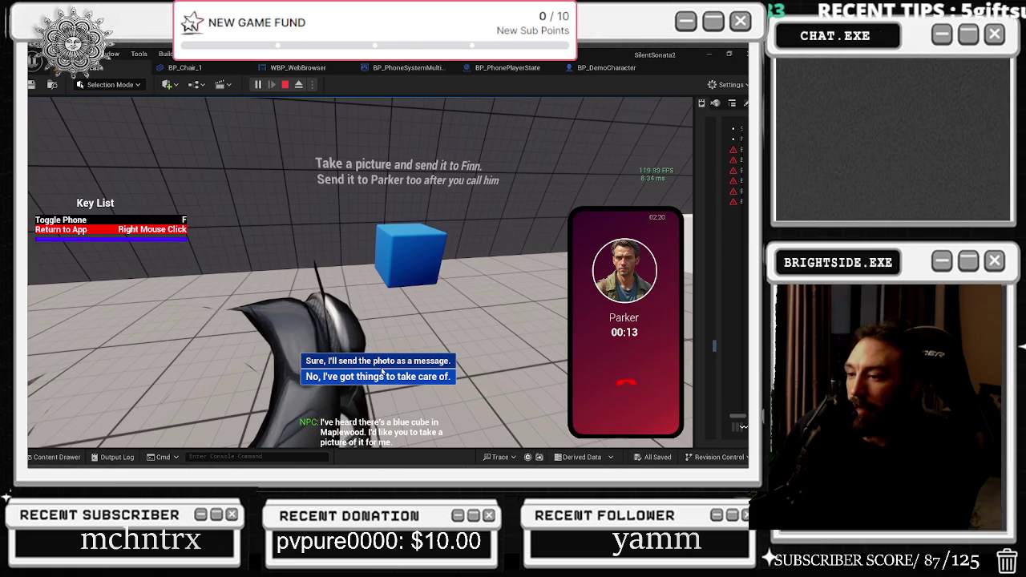
left_click(386, 364)
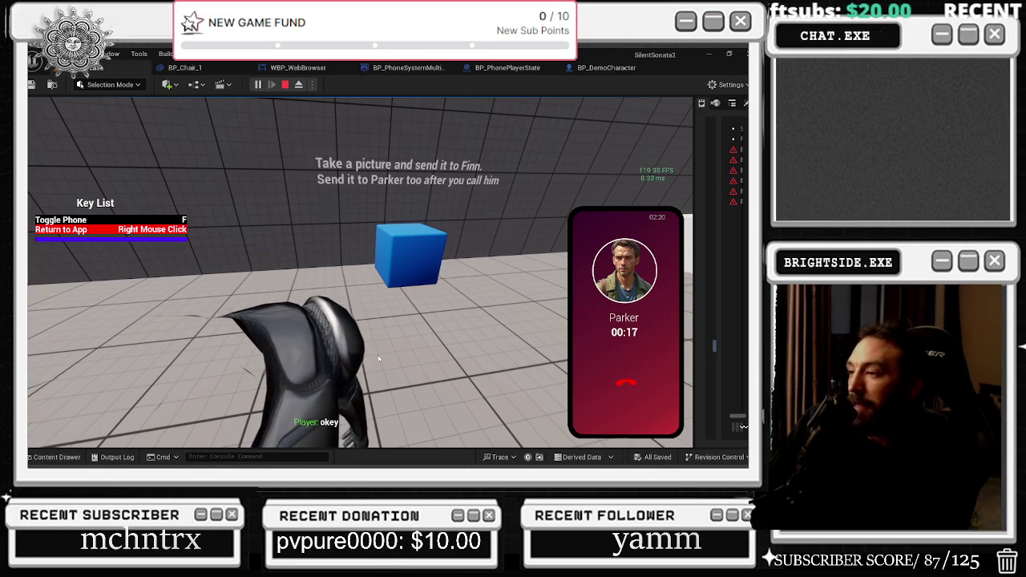
left_click(625, 383)
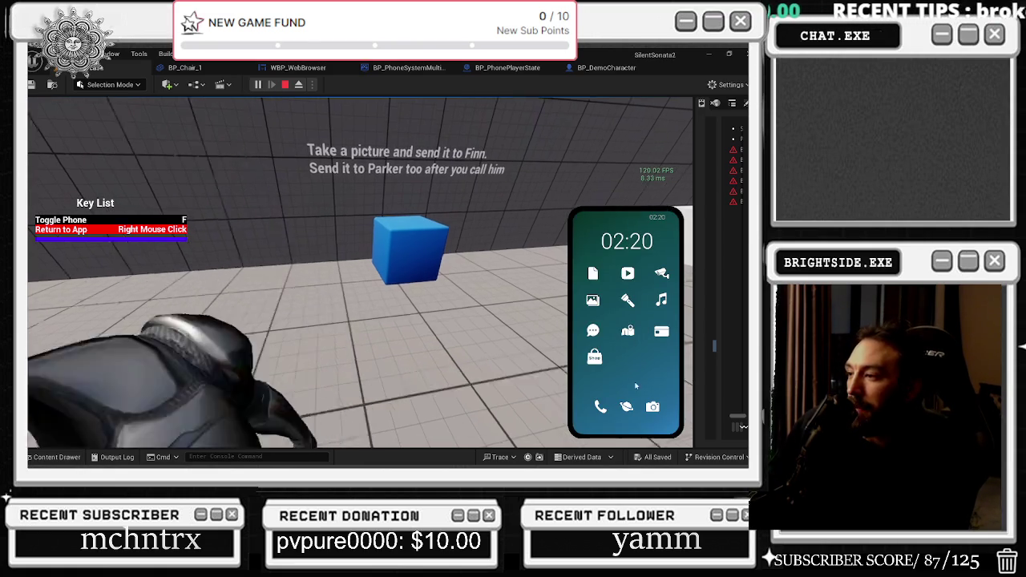
Zoom the phone camera in and out on the blue cube, then stop Play In Editor with Esc.
left_click(653, 406)
key("s")
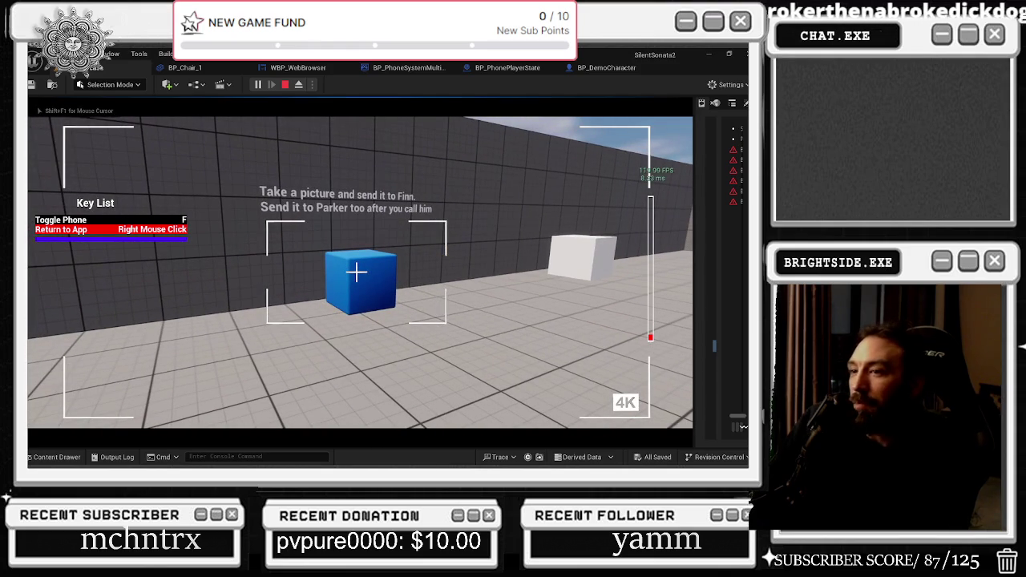
key("w")
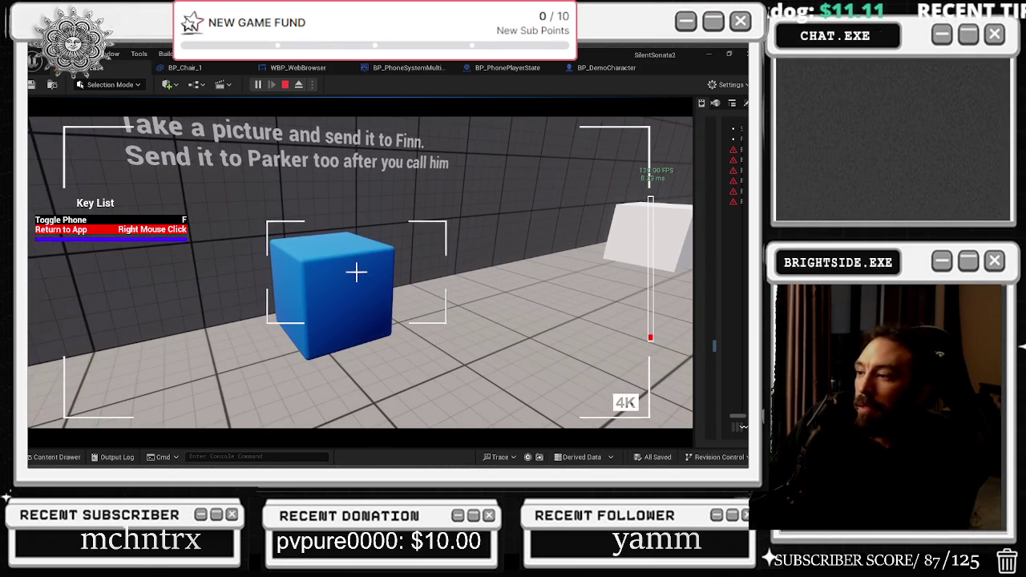
key("s")
mouse_move(357, 272)
key("s")
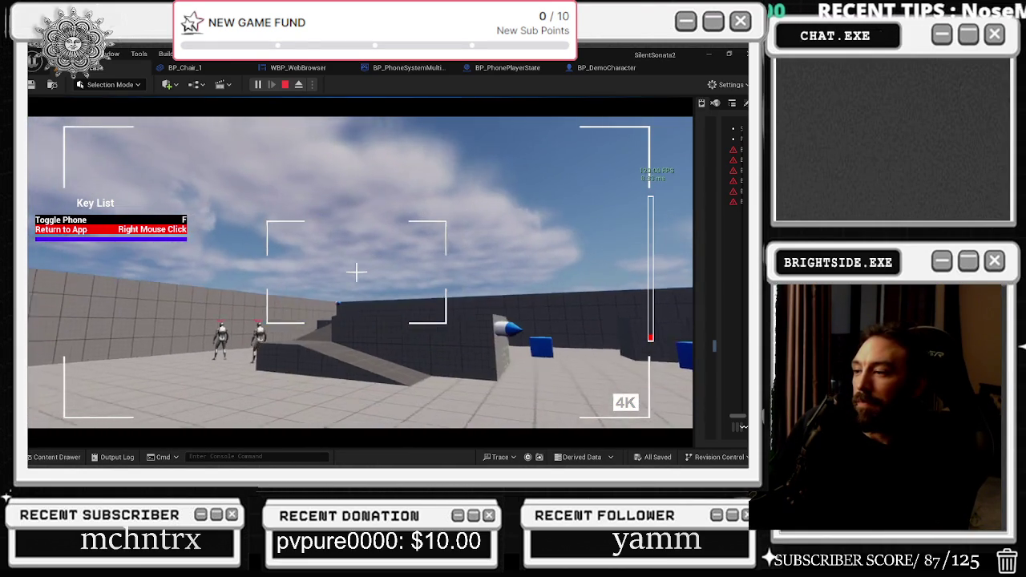
key("Escape")
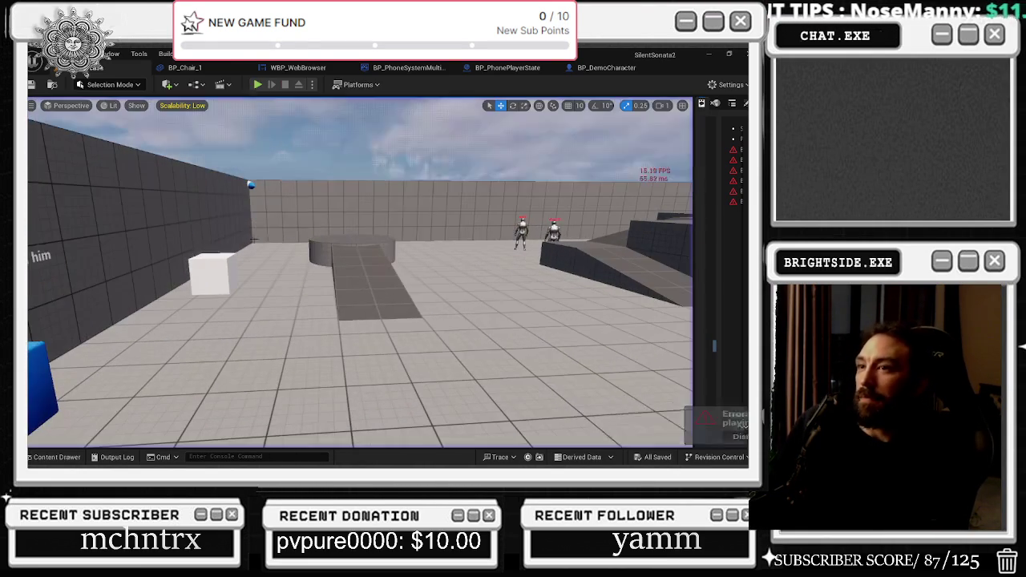
Restart Play In Editor, walk toward the blue cube and bring up the phone.
left_click(257, 84)
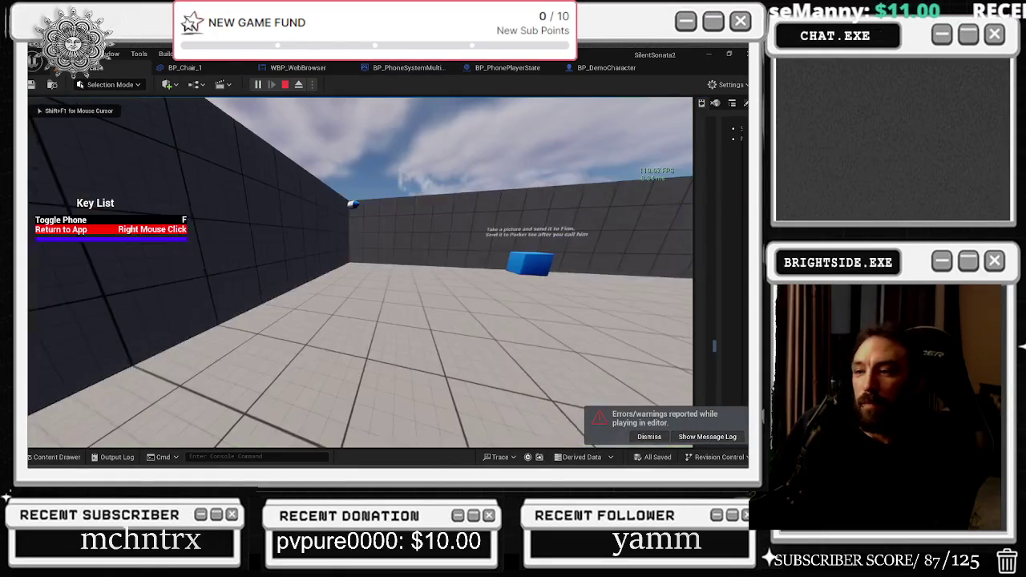
mouse_move(360, 272)
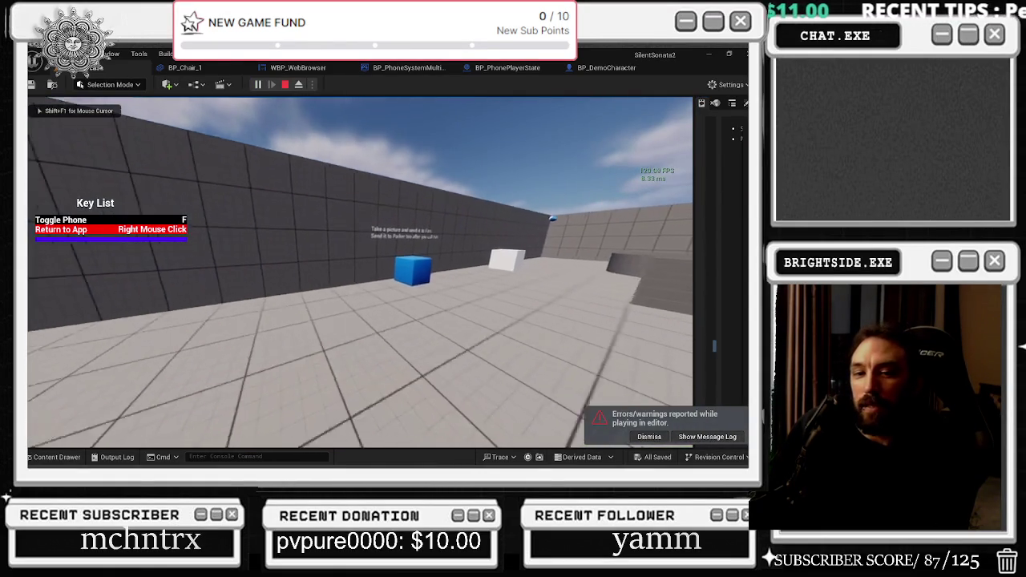
key("w")
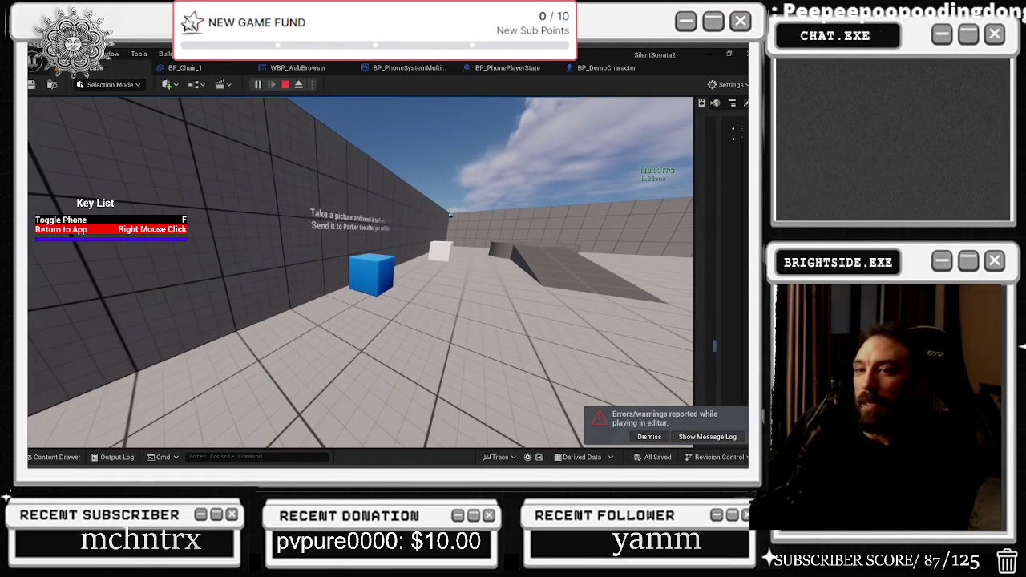
key("f")
Confirm the phone gallery is empty, then try the camera app and exit it with P.
left_click(592, 299)
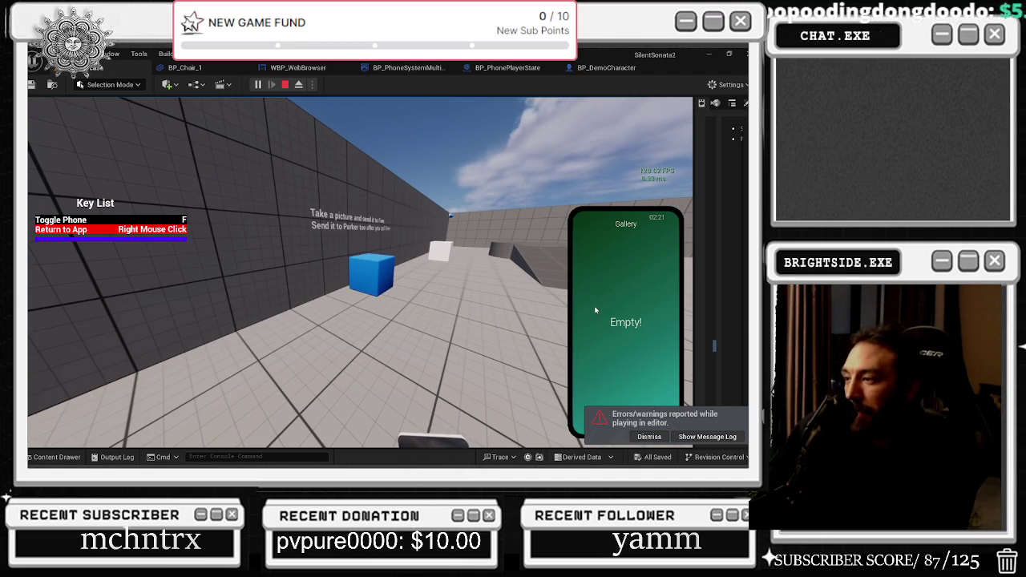
right_click(619, 300)
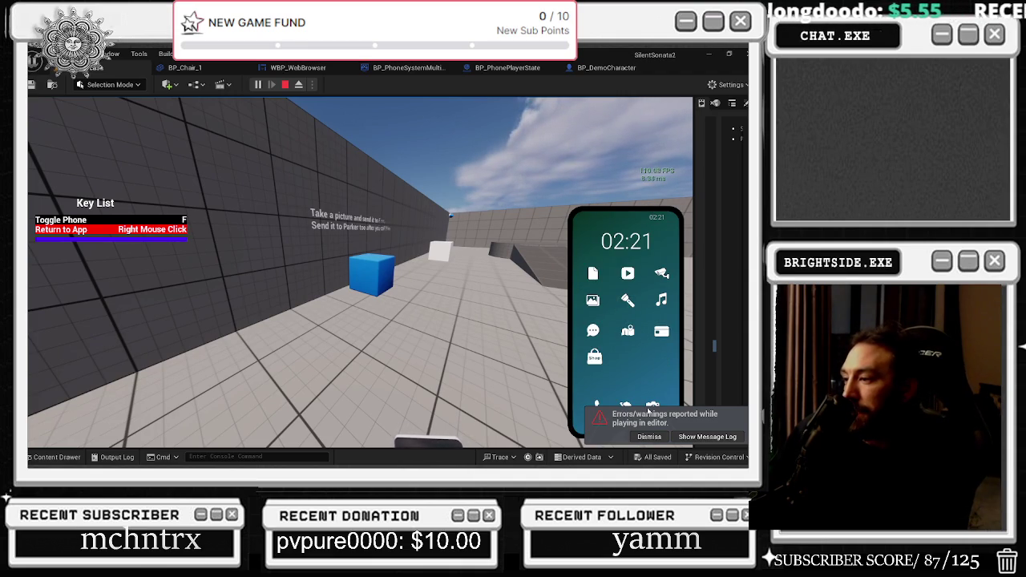
left_click(648, 409)
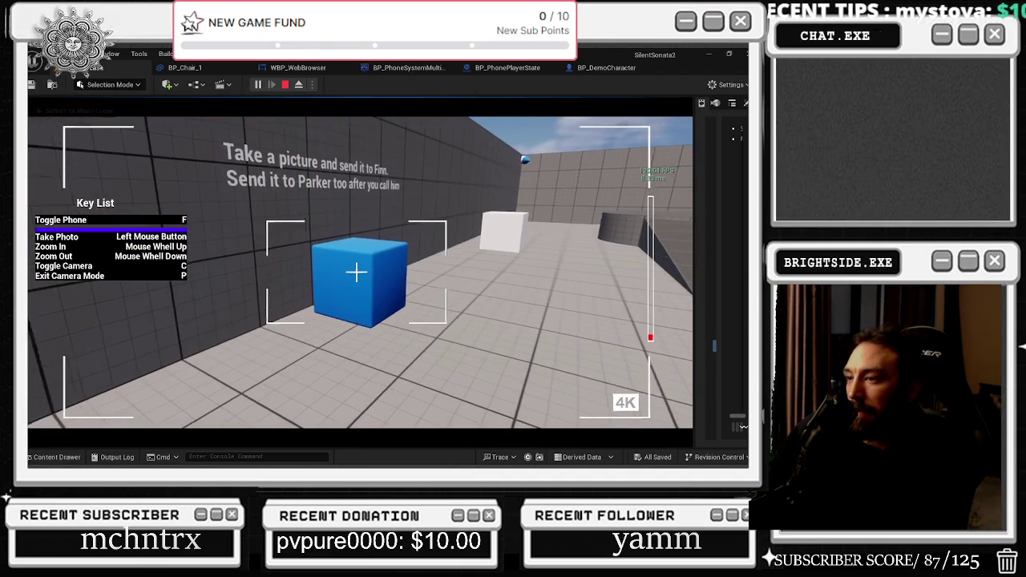
key("p")
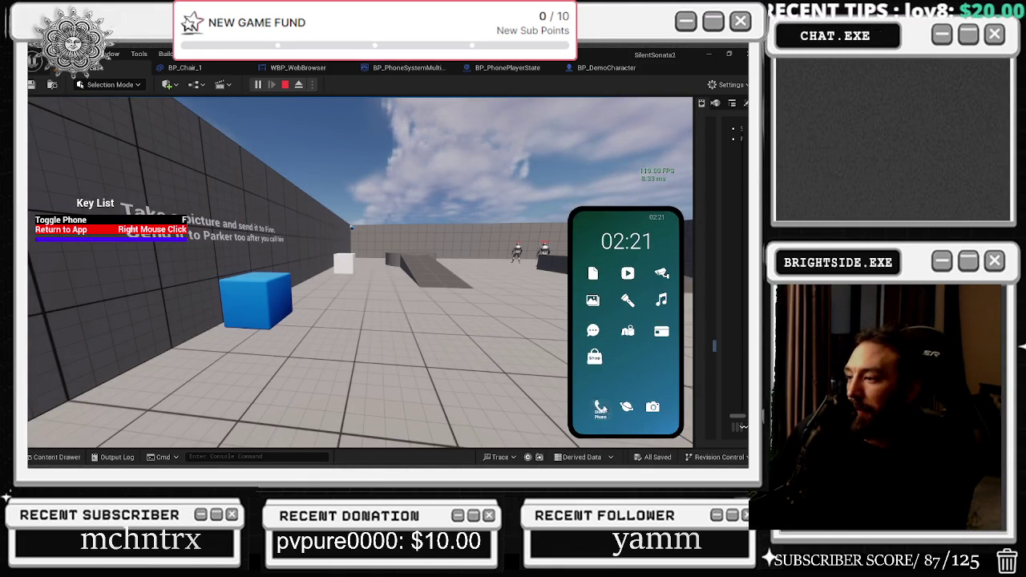
Phone Parker from Contacts, answer 'What's the deal?' and agree to send the cube photo.
left_click(600, 406)
left_click(661, 425)
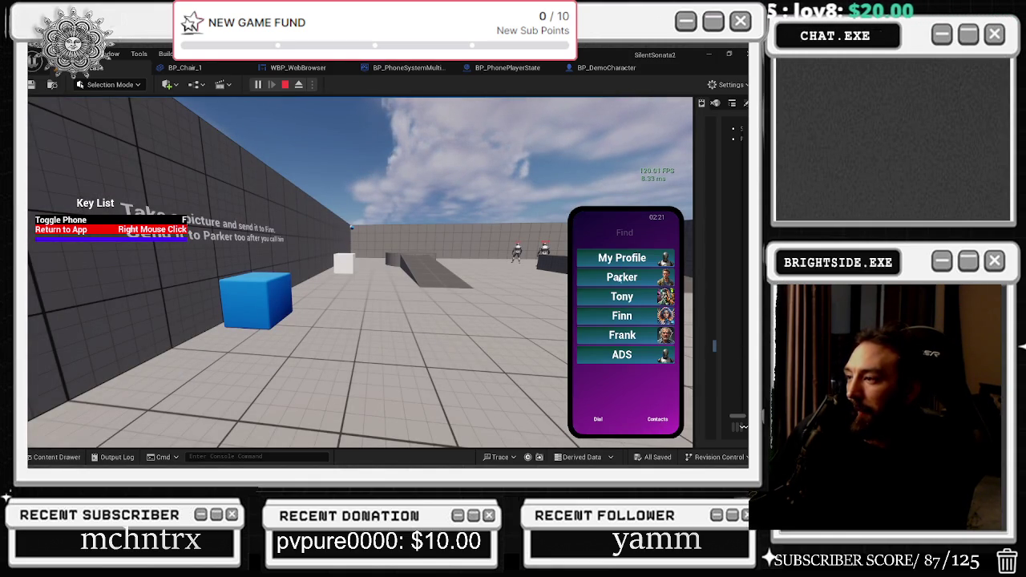
left_click(619, 278)
left_click(601, 381)
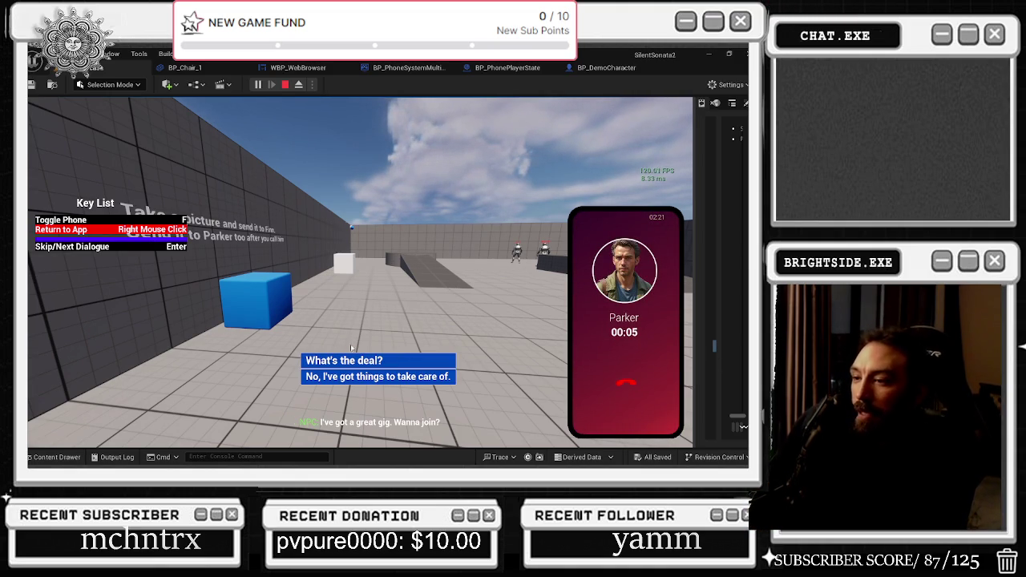
left_click(355, 361)
left_click(355, 361)
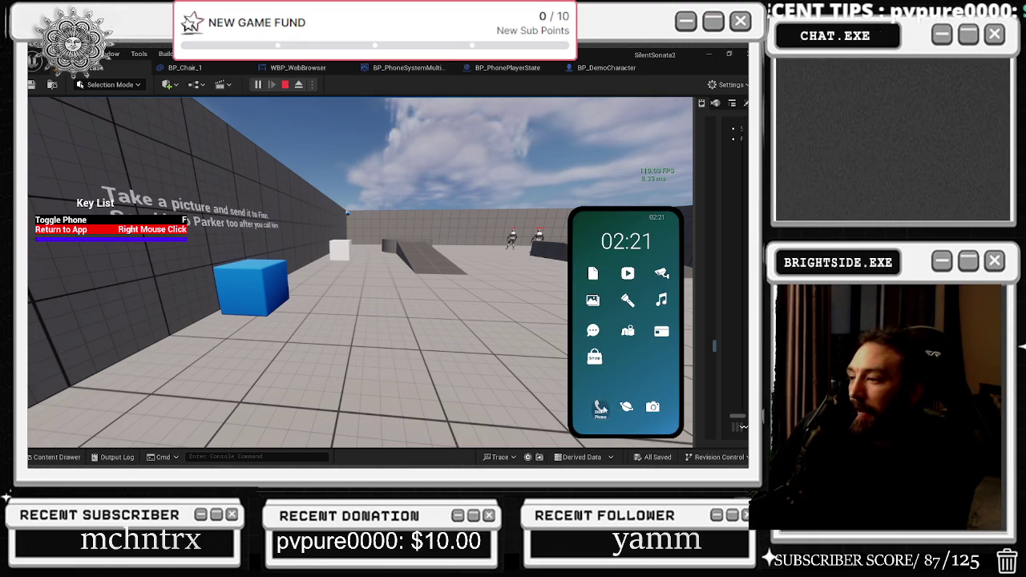
Open Parker's chat in Messages and send him a camera photo of the blue cube.
left_click(593, 331)
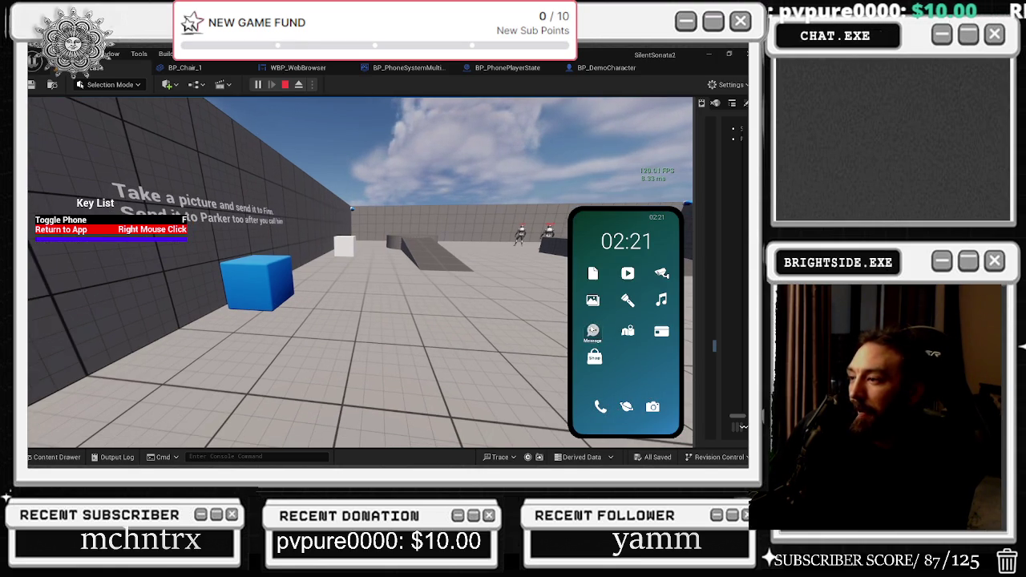
left_click(618, 278)
left_click(582, 417)
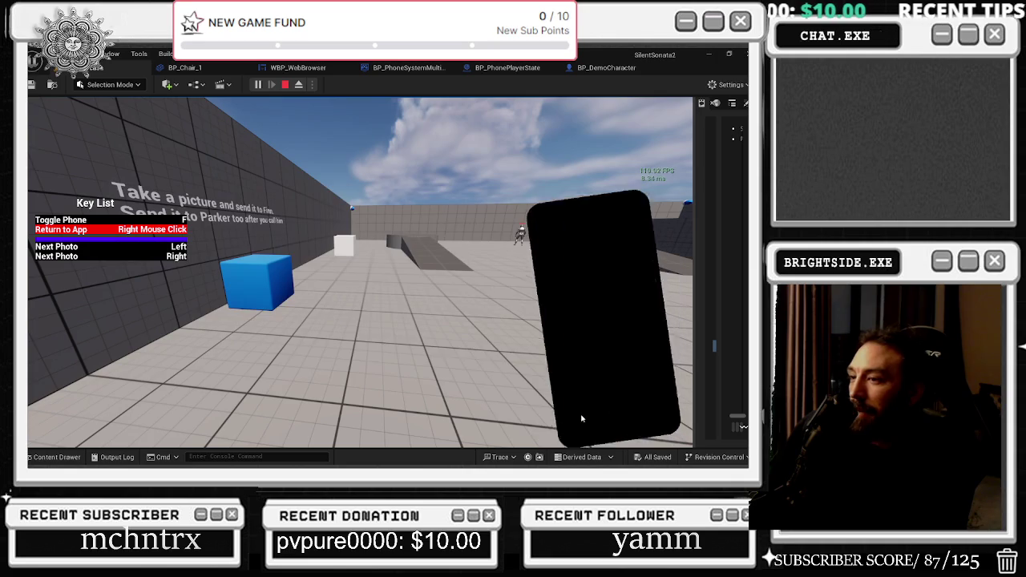
left_click(364, 367)
type("go to Photo")
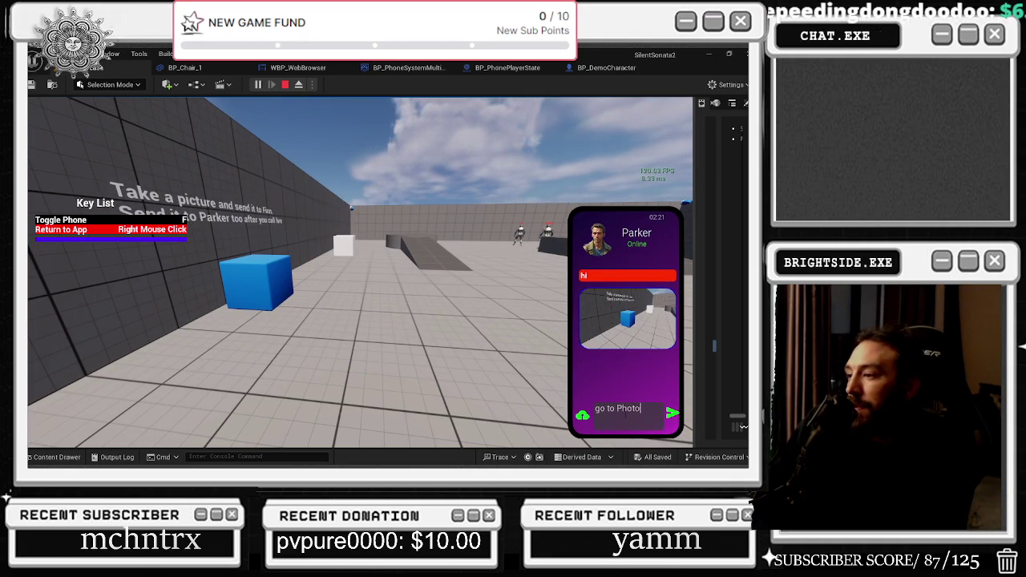
Send Parker 'Go to Photo' twice, then view the sent photo full-size.
key("Return")
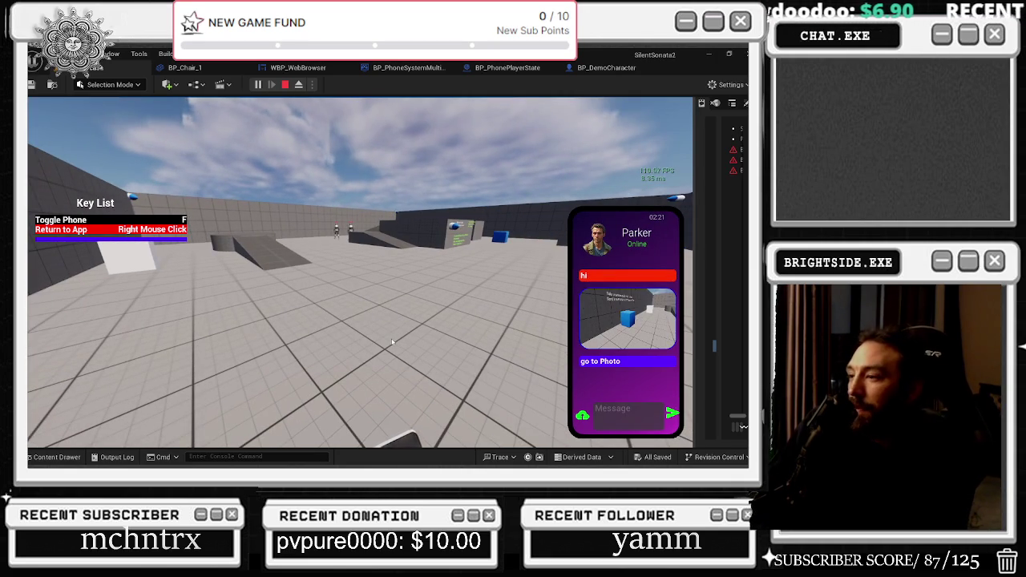
key("alt+Tab")
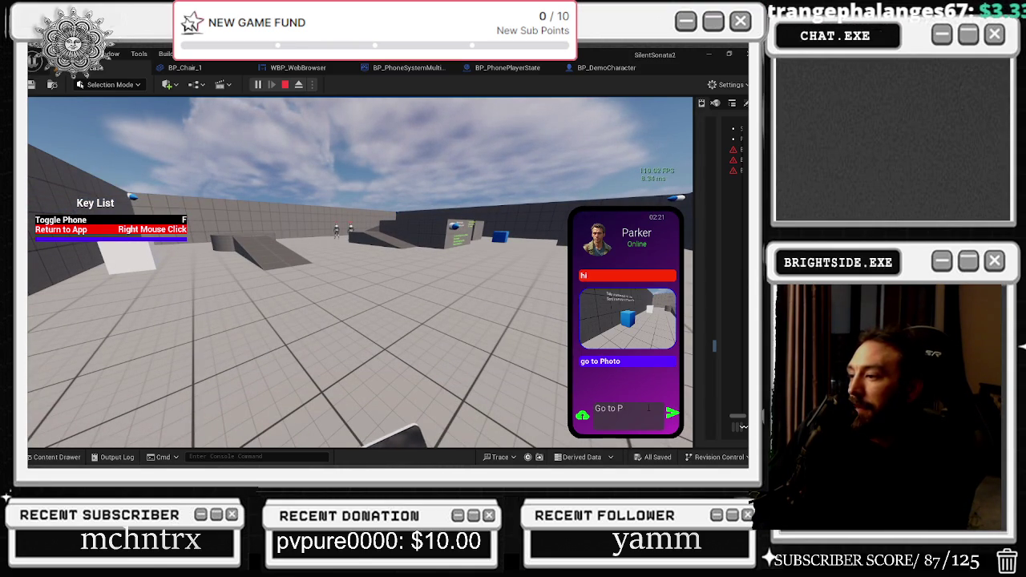
key("Return")
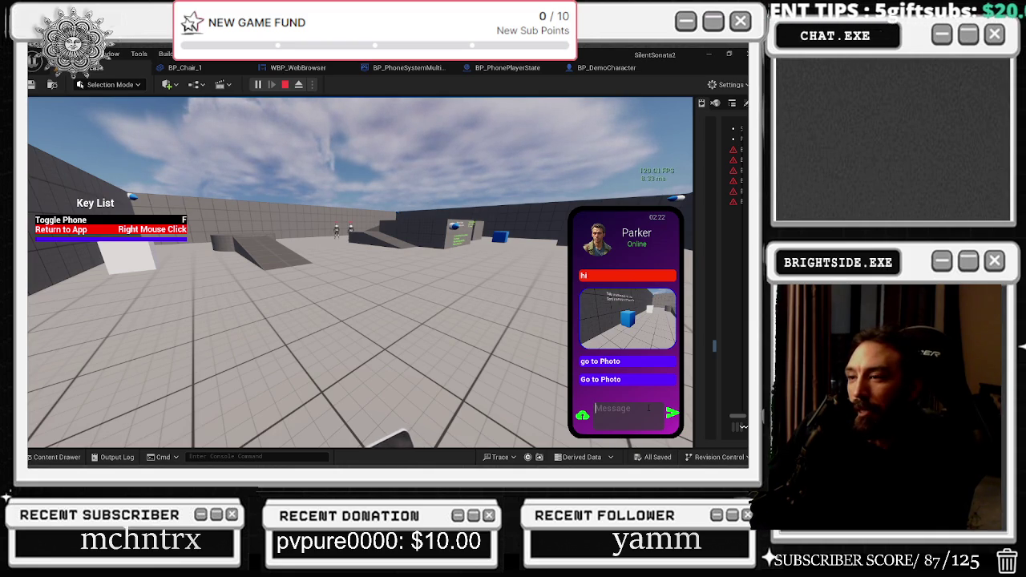
left_click(655, 313)
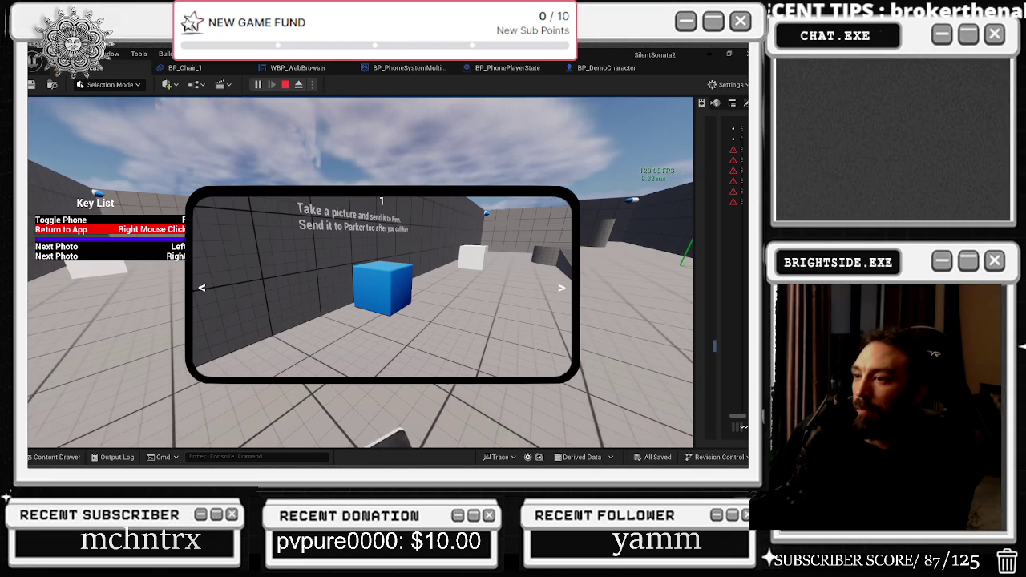
Close the photo viewer and look through the ADS conversation.
right_click(479, 214)
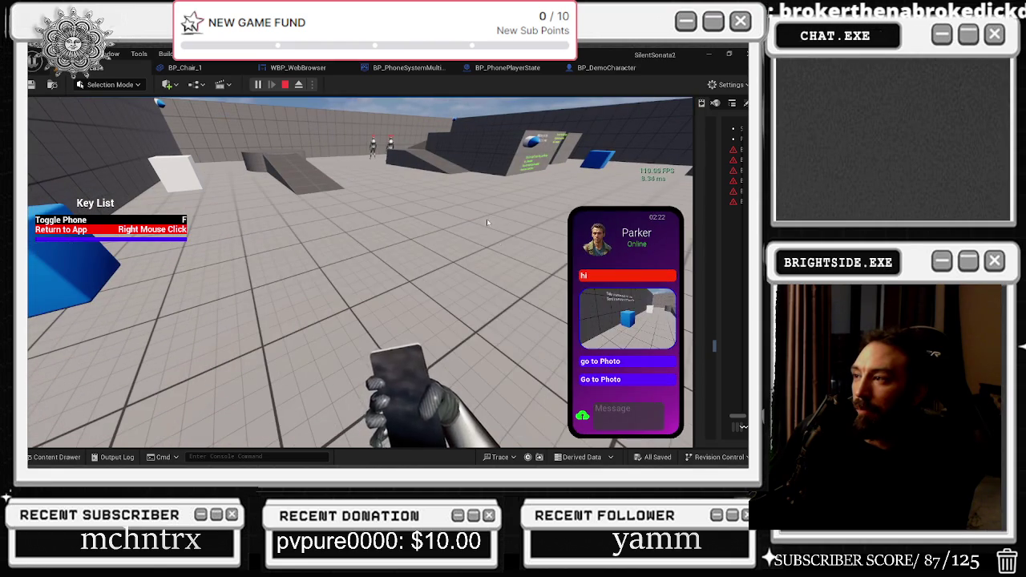
right_click(644, 326)
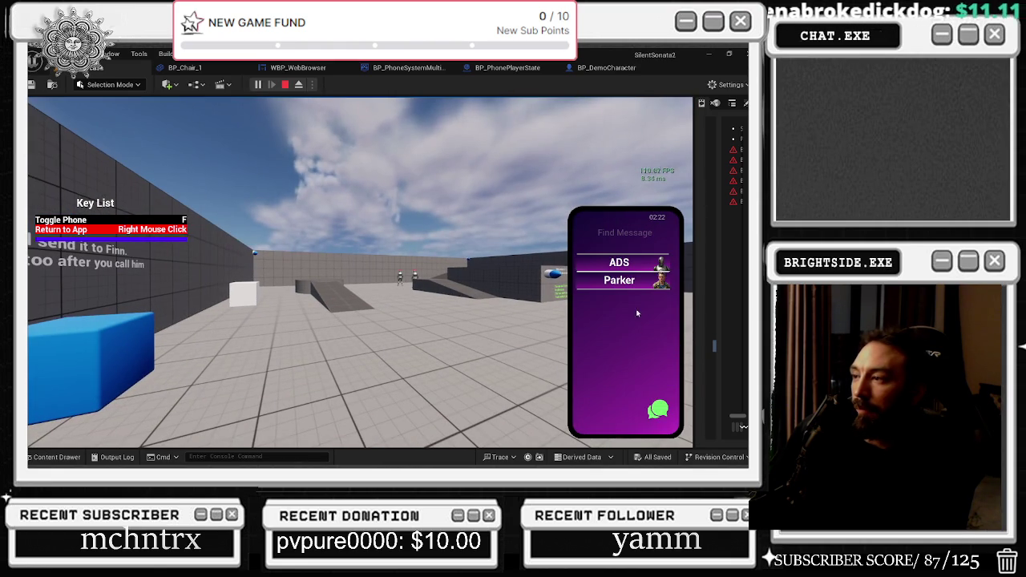
left_click(620, 267)
scroll(642, 360, "down", 2)
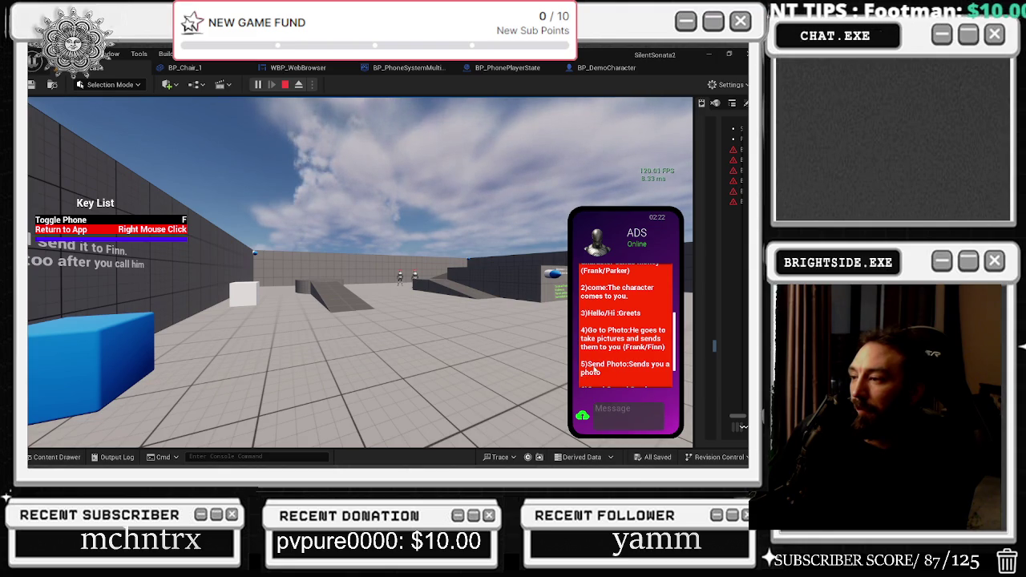
right_click(636, 405)
Send Finn a fresh camera photo followed by a 'Go to Photo' message.
left_click(660, 409)
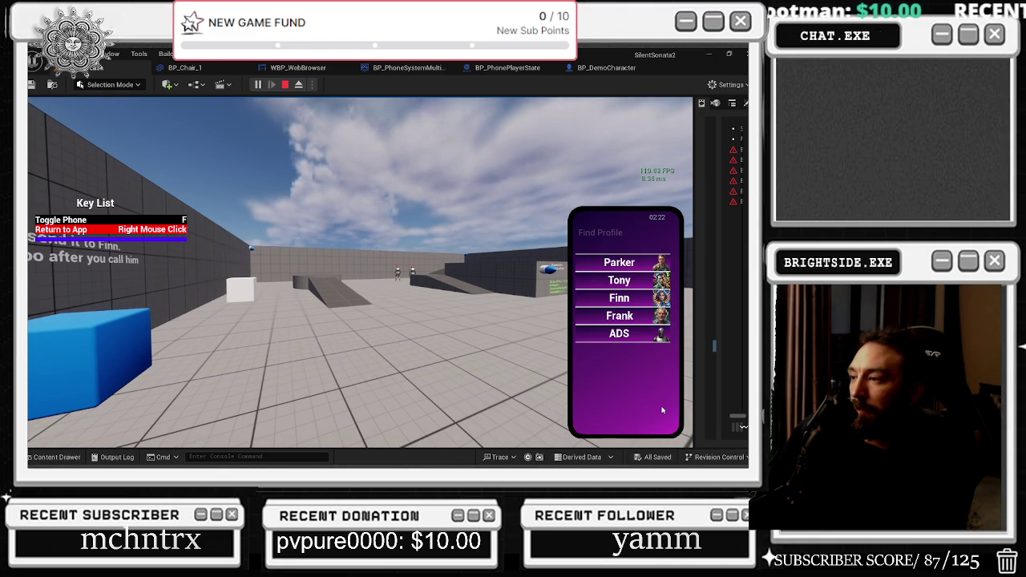
left_click(626, 298)
left_click(591, 420)
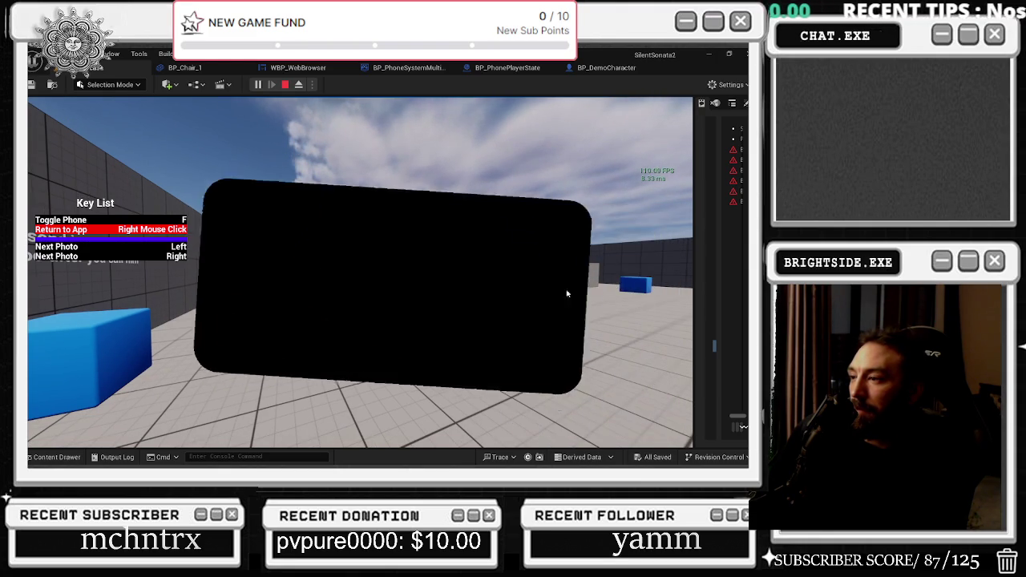
left_click(361, 369)
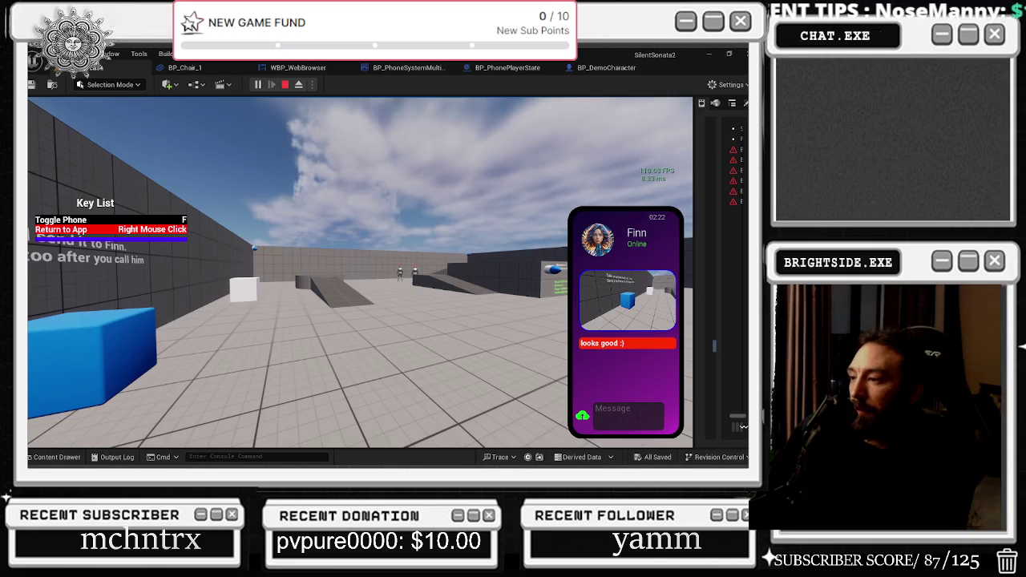
left_click(635, 415)
type("Go t")
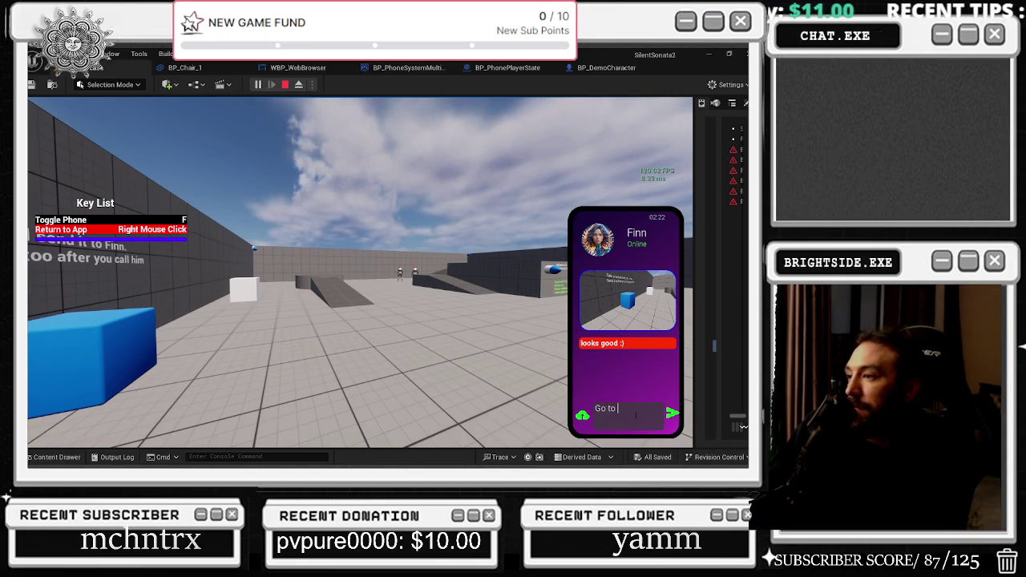
type("ot")
key("Return")
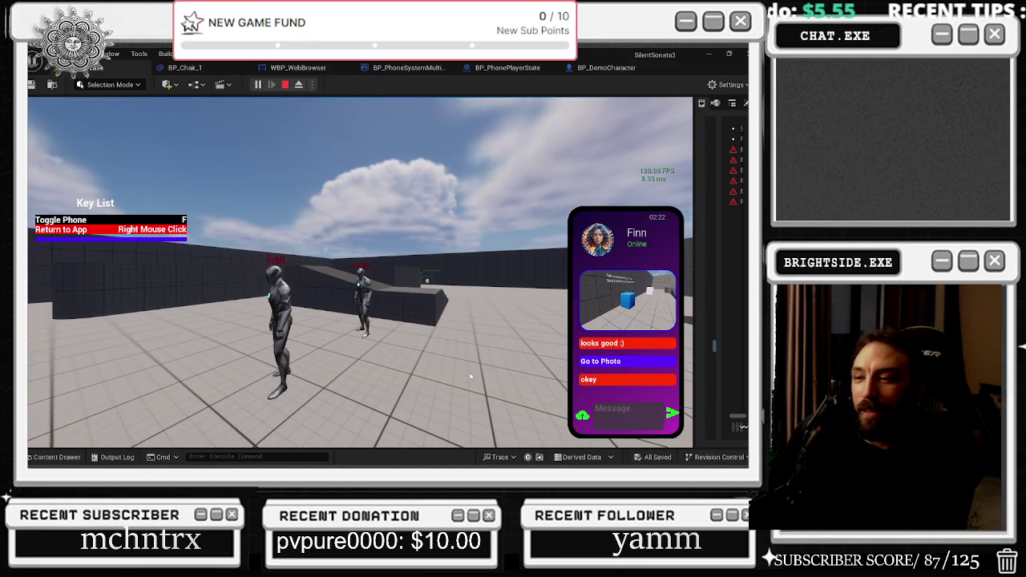
Send Parker another 'Go to photo' message and return to the phone home screen.
right_click(633, 268)
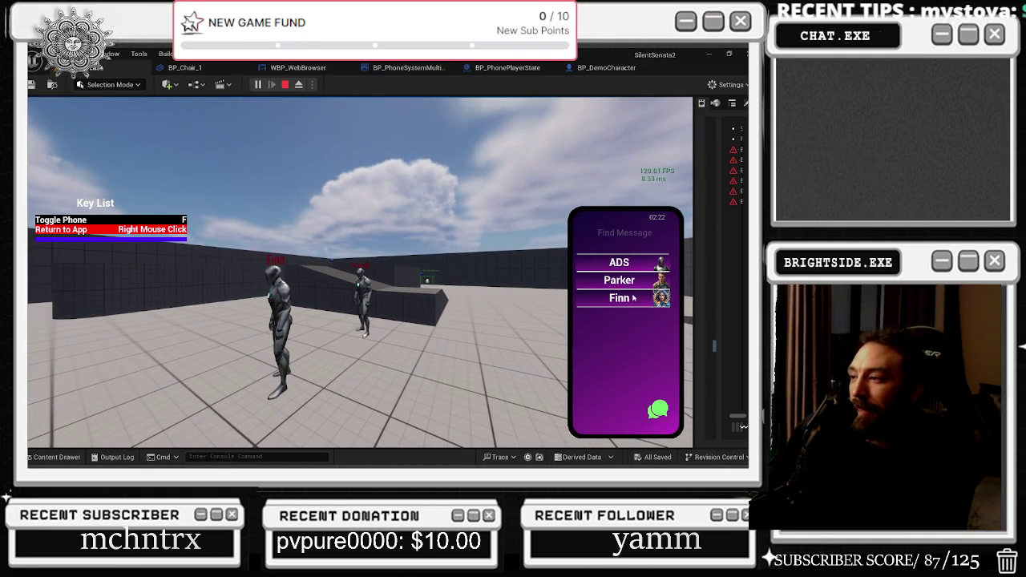
left_click(632, 297)
right_click(626, 319)
left_click(633, 280)
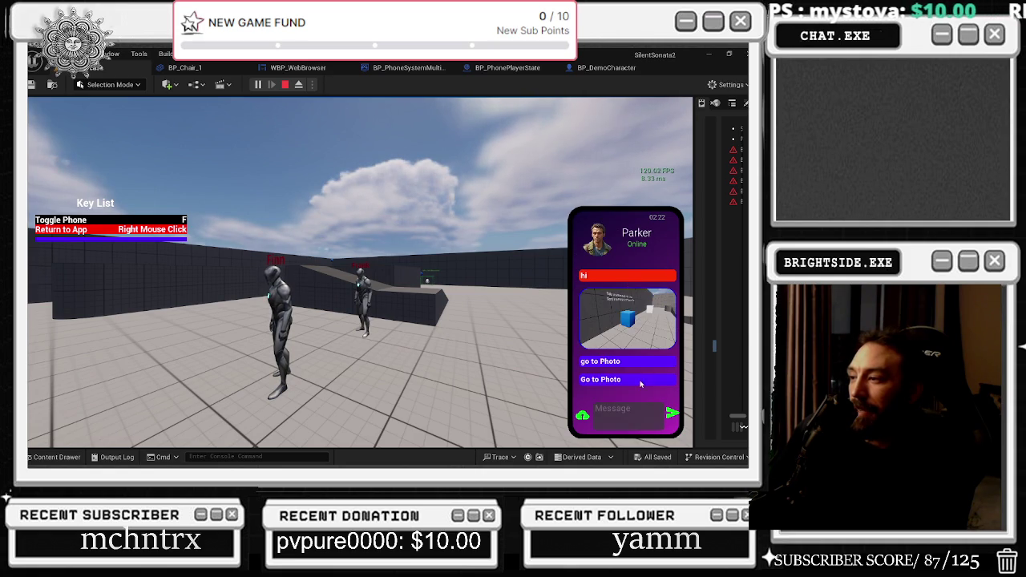
type("Go ")
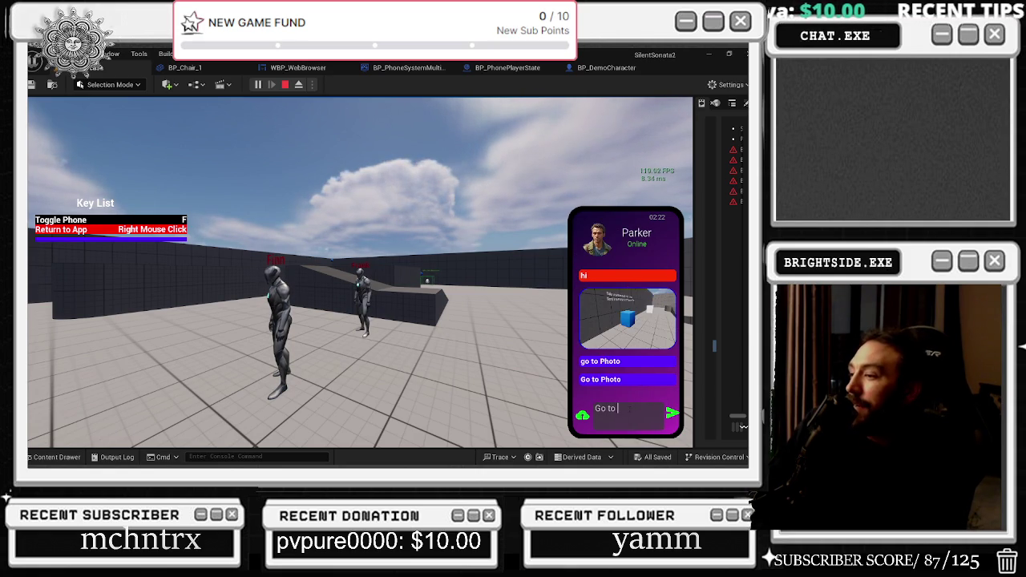
type("to")
key("Return")
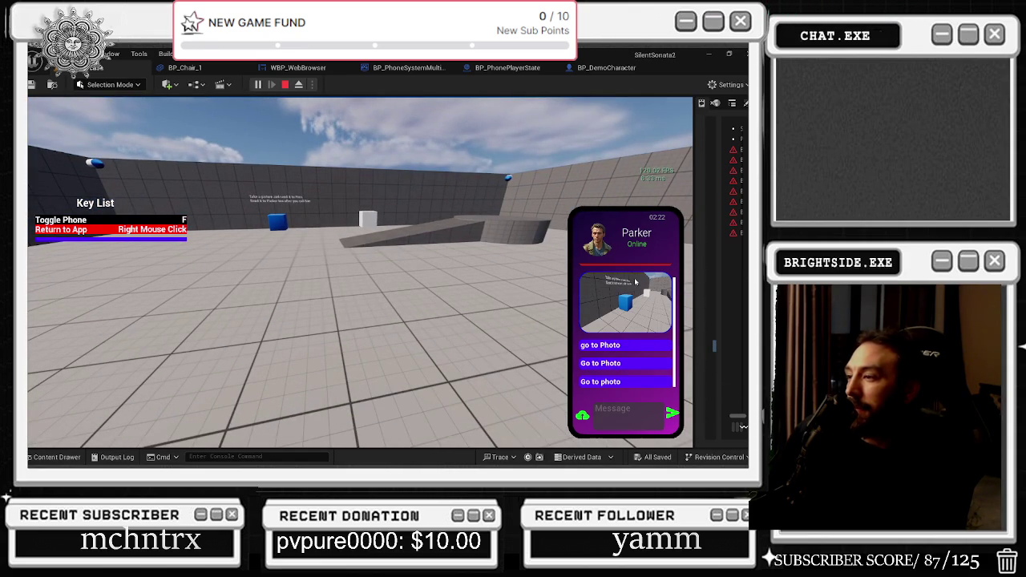
right_click(607, 385)
right_click(613, 392)
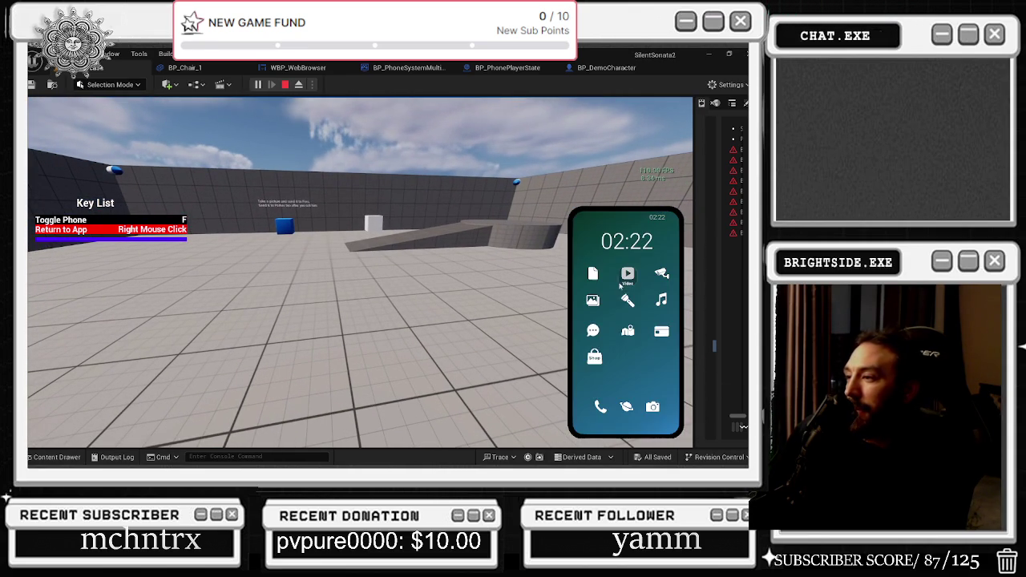
Read through the full NPC Commands list in the ADS chat, then return to the conversation list.
left_click(593, 329)
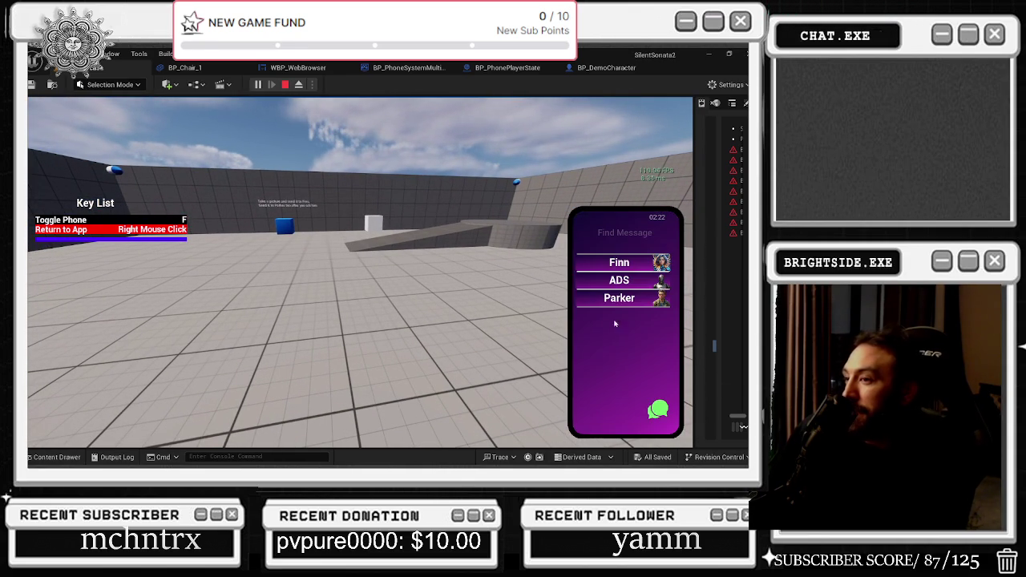
left_click(636, 278)
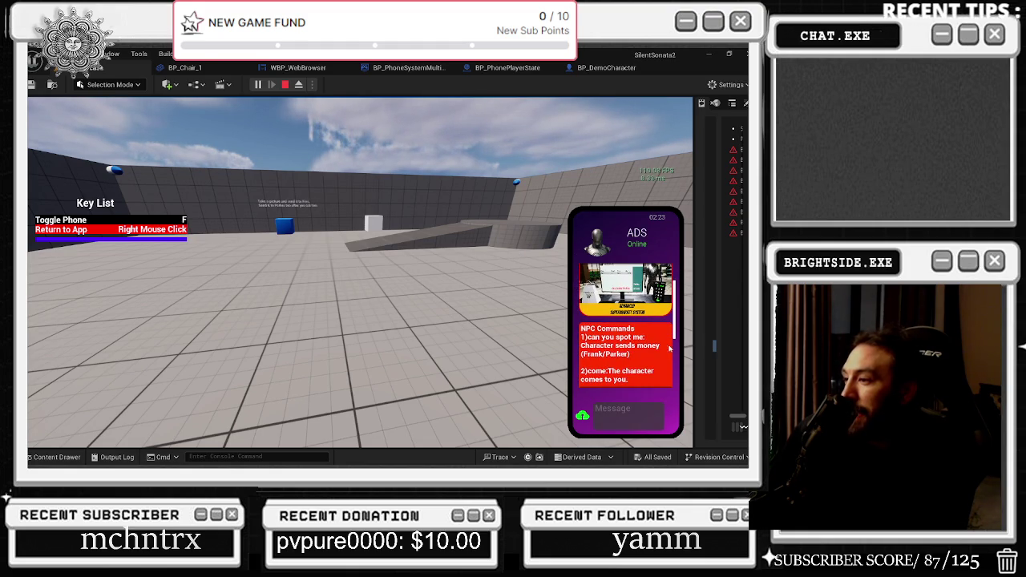
left_click(420, 339)
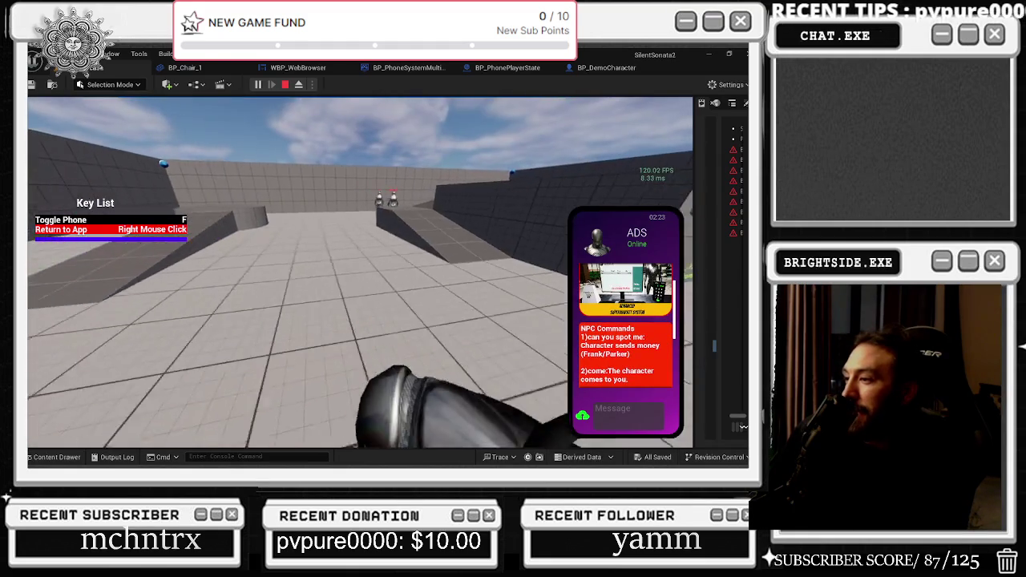
scroll(625, 337, "down", 1)
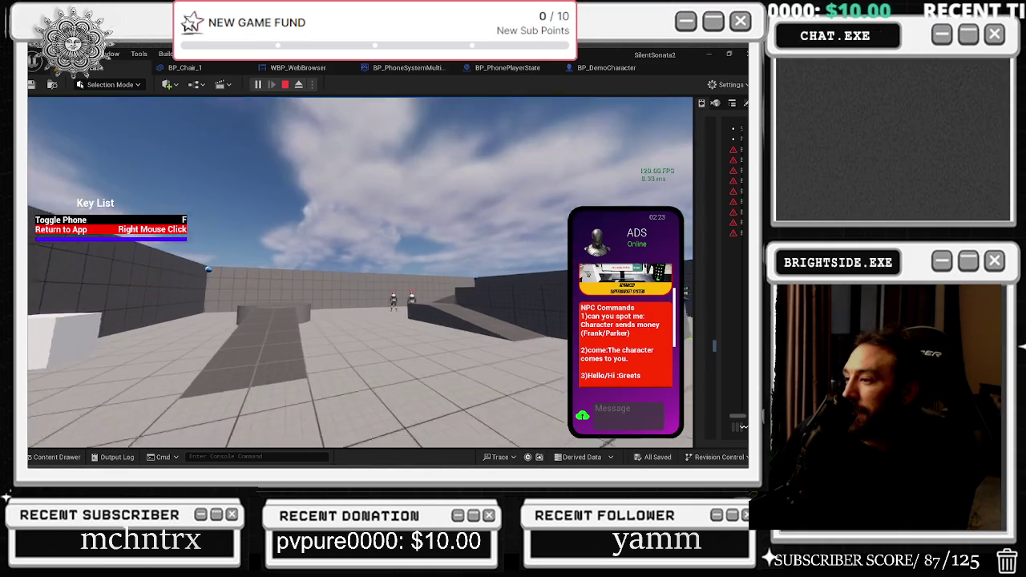
scroll(596, 391, "down", 1)
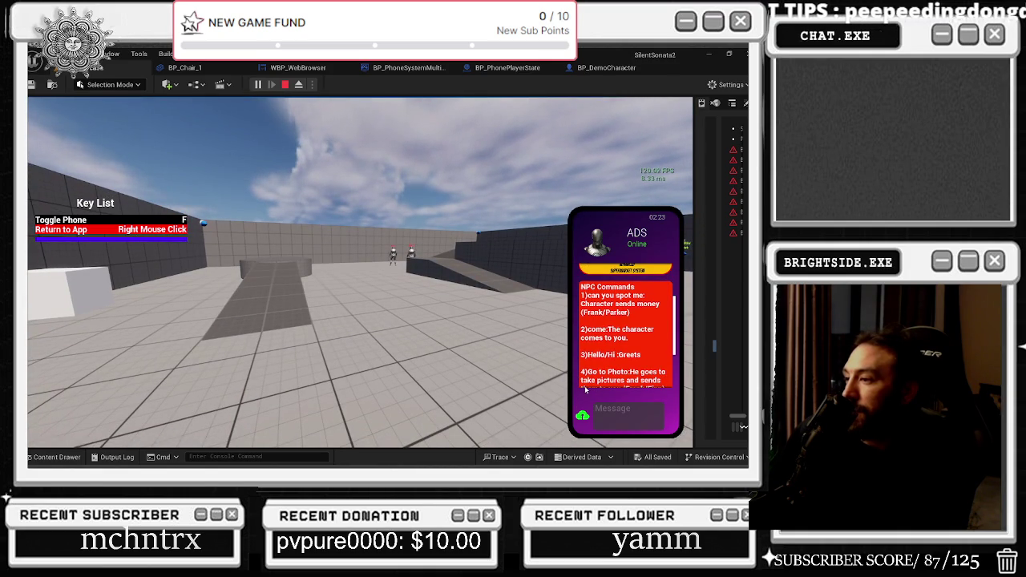
scroll(612, 371, "down", 1)
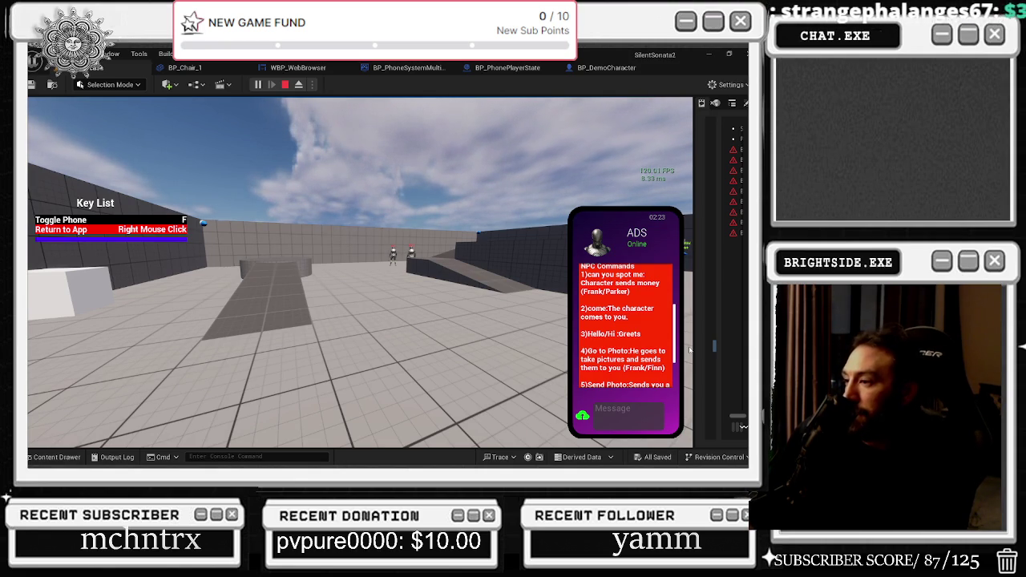
scroll(633, 321, "down", 1)
scroll(633, 304, "down", 3)
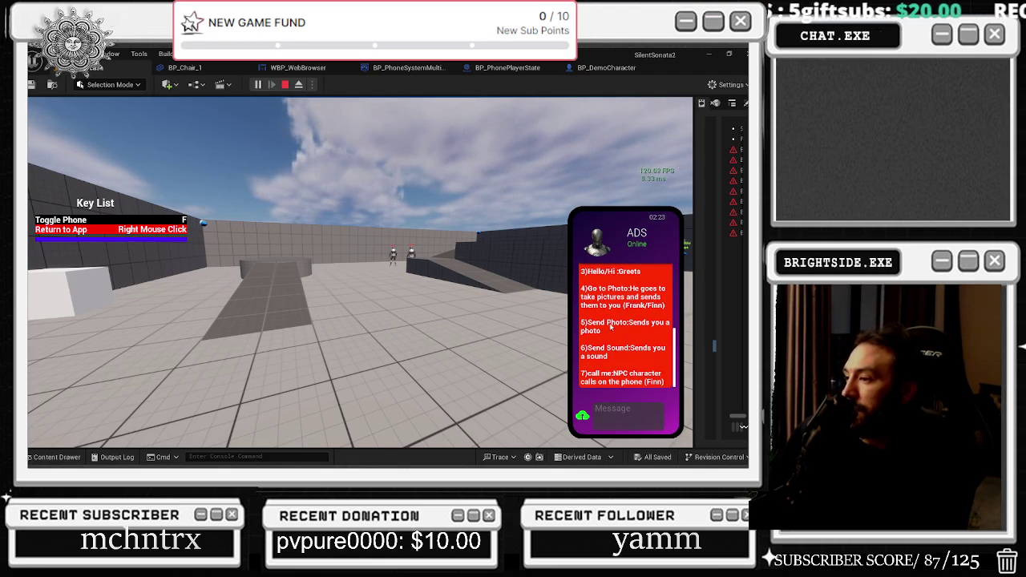
right_click(623, 358)
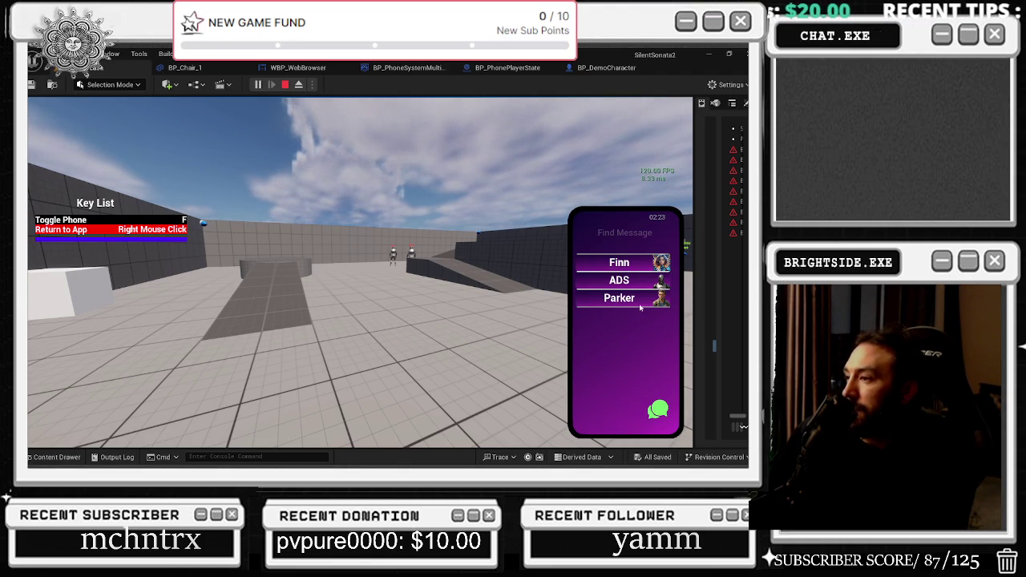
Message Finn 'call me' so he phones, then hang up the call.
left_click(619, 262)
left_click(625, 413)
type("call")
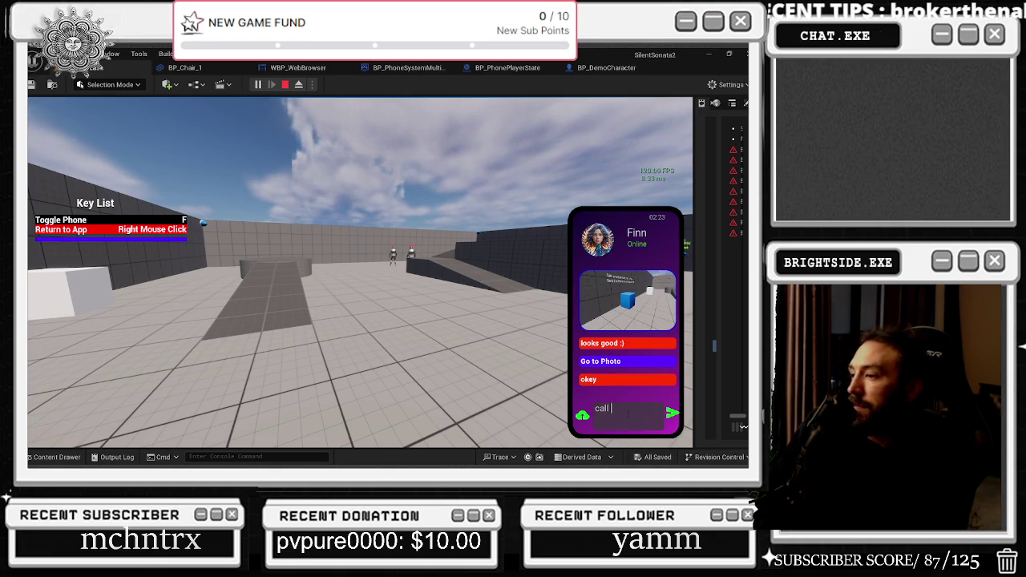
key("Return")
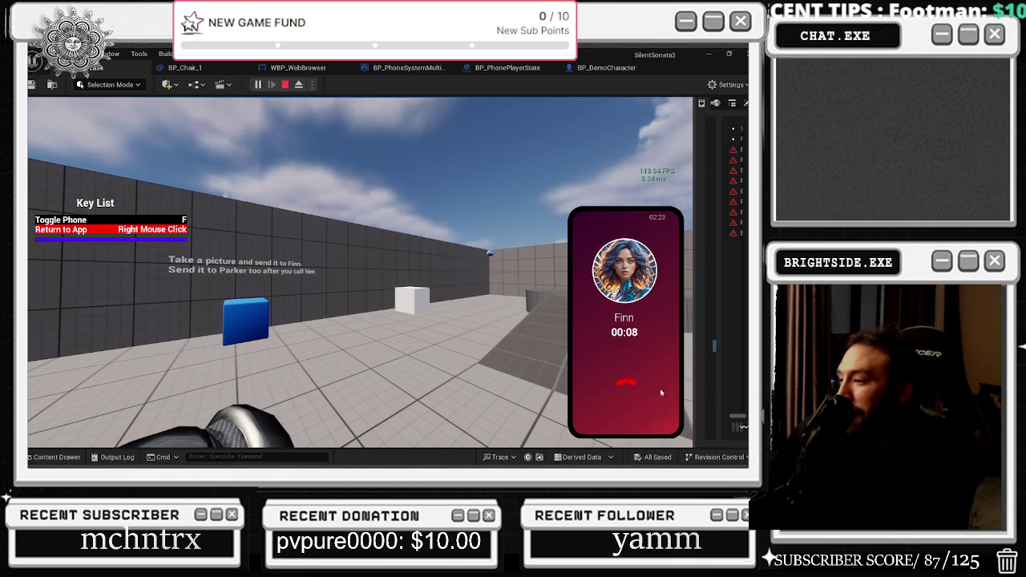
left_click(625, 384)
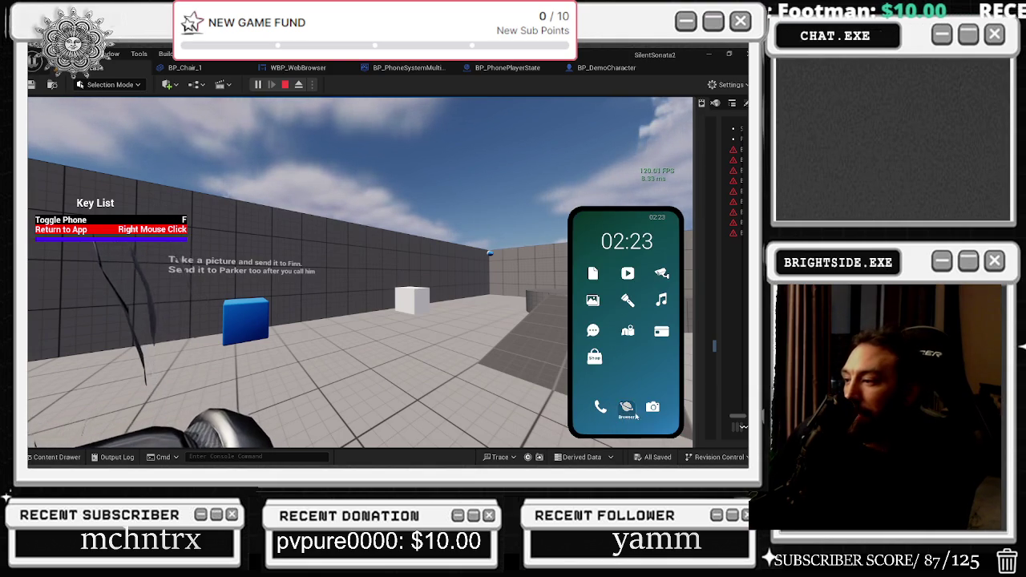
Reopen the ADS chat via Phone > Contacts, scroll its command list, and return to messages.
left_click(598, 408)
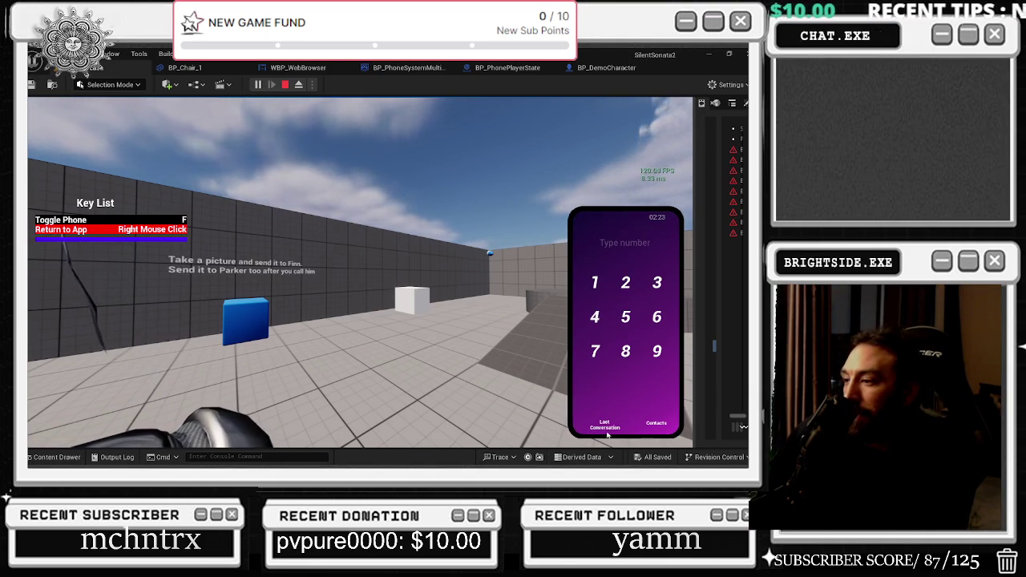
left_click(656, 419)
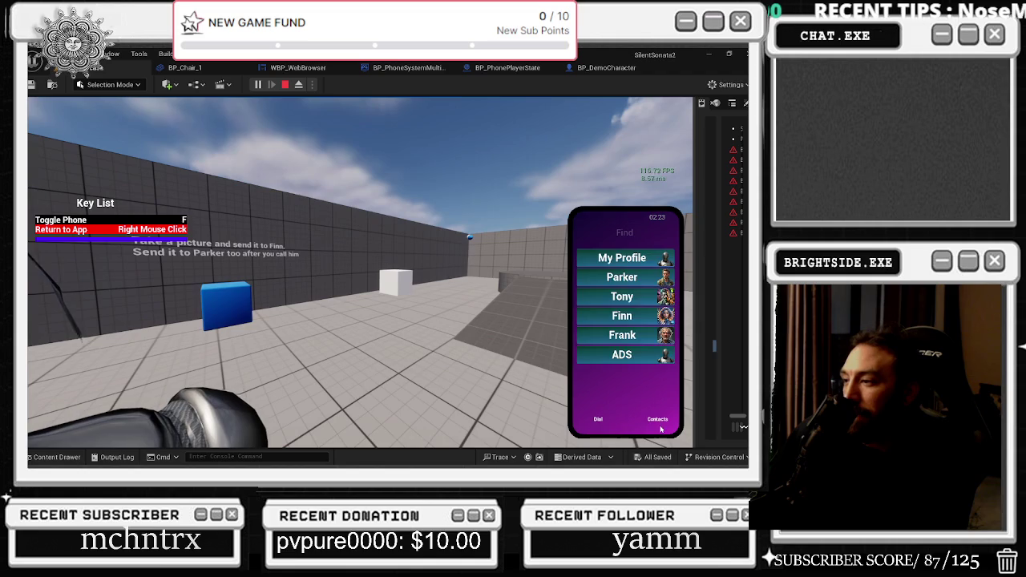
left_click(641, 352)
left_click(654, 377)
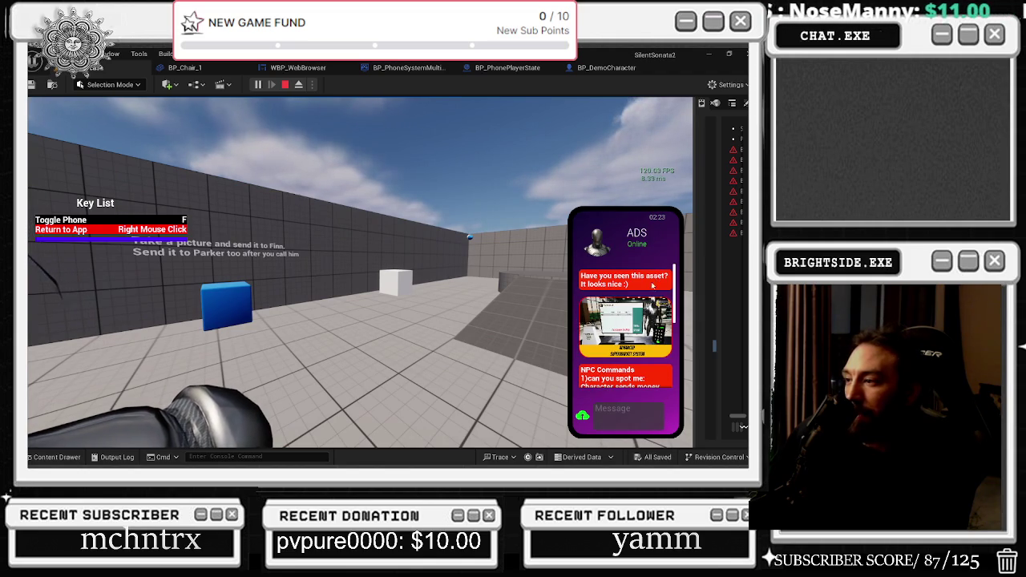
scroll(652, 367, "down", 3)
scroll(652, 367, "down", 2)
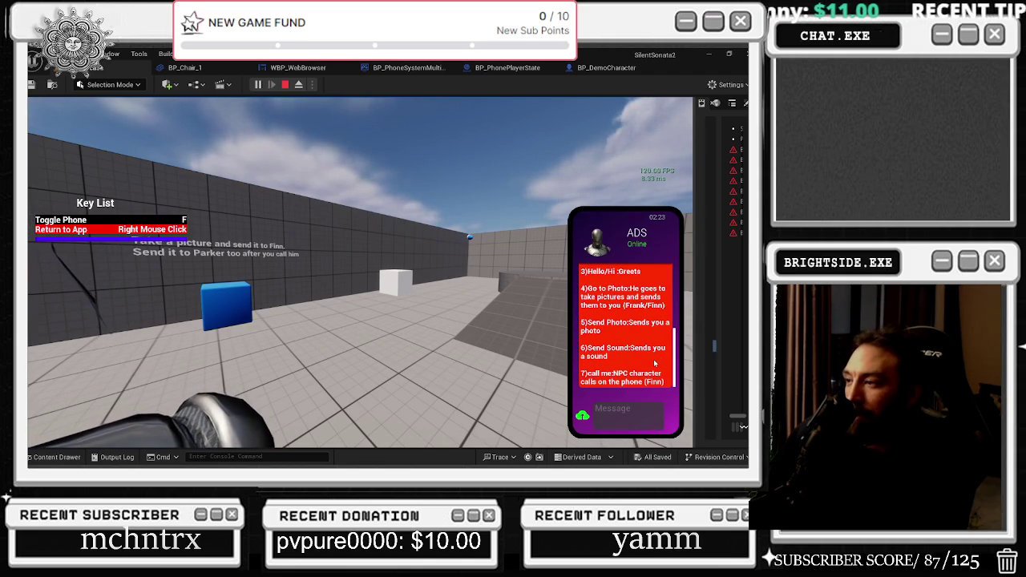
scroll(593, 341, "up", 1)
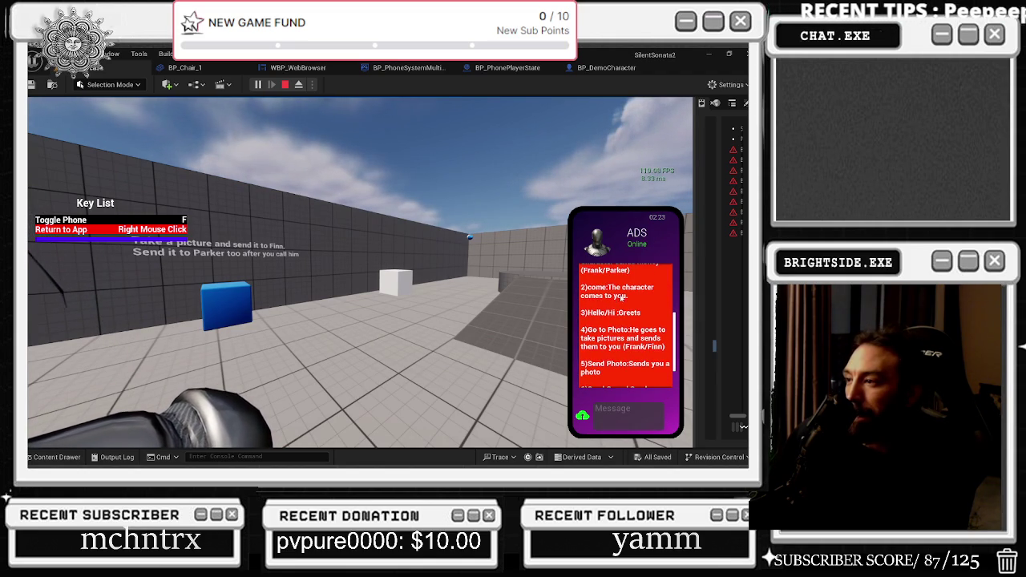
scroll(593, 340, "up", 1)
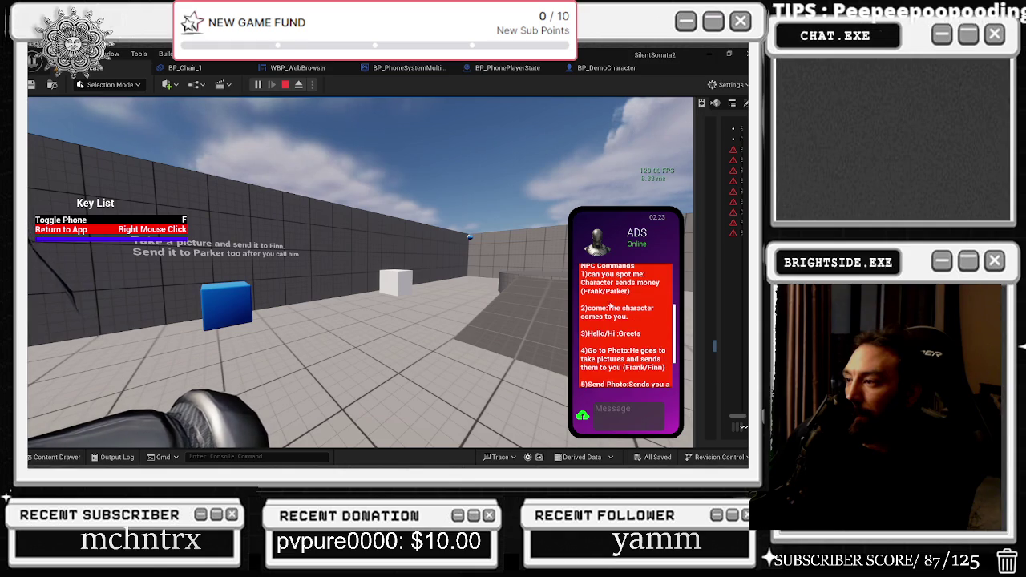
scroll(594, 341, "up", 1)
right_click(532, 328)
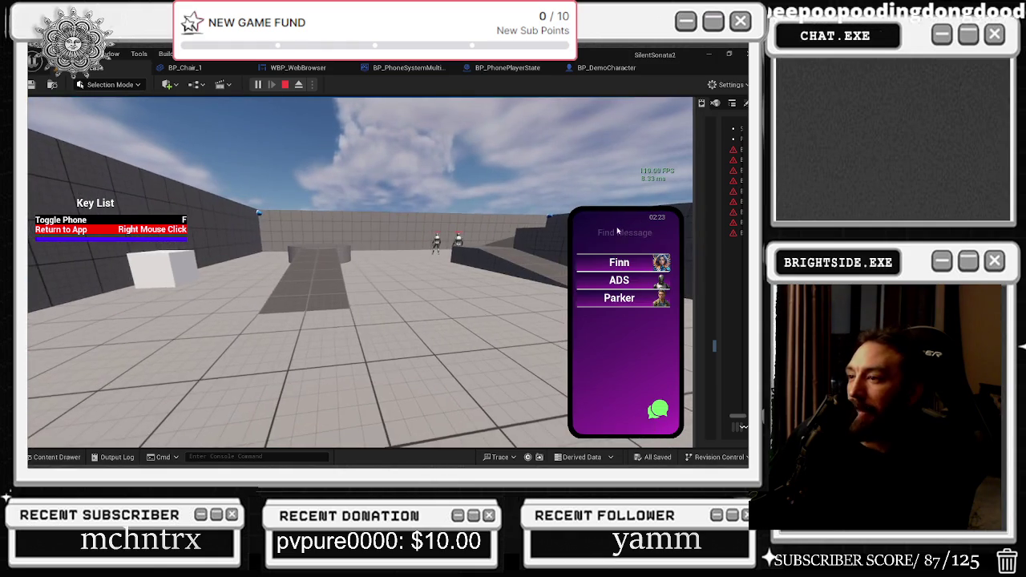
Send Finn 'can you spot me', scroll the chat, and bring up delete on 'call me'.
left_click(633, 265)
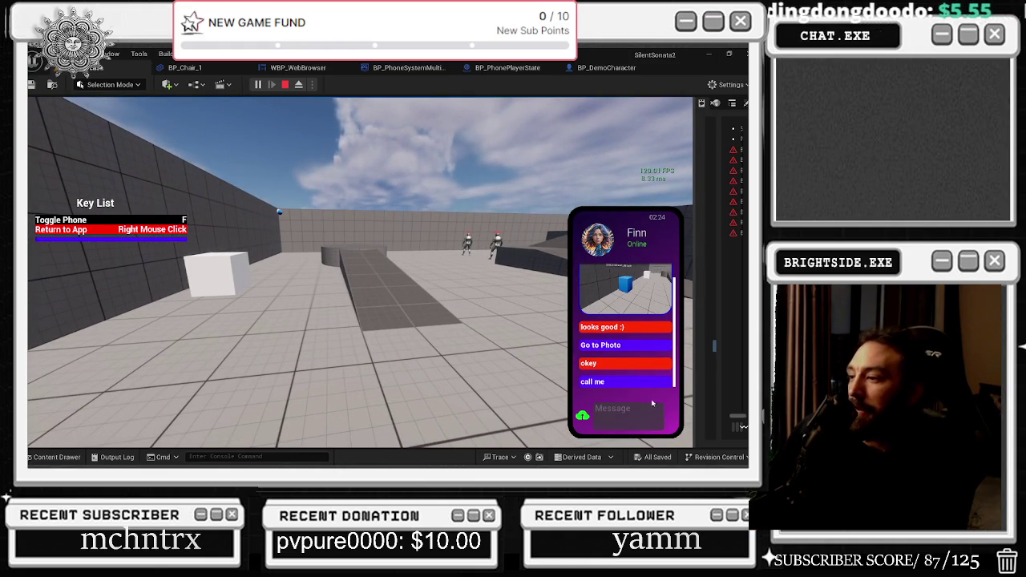
type("can you sdp")
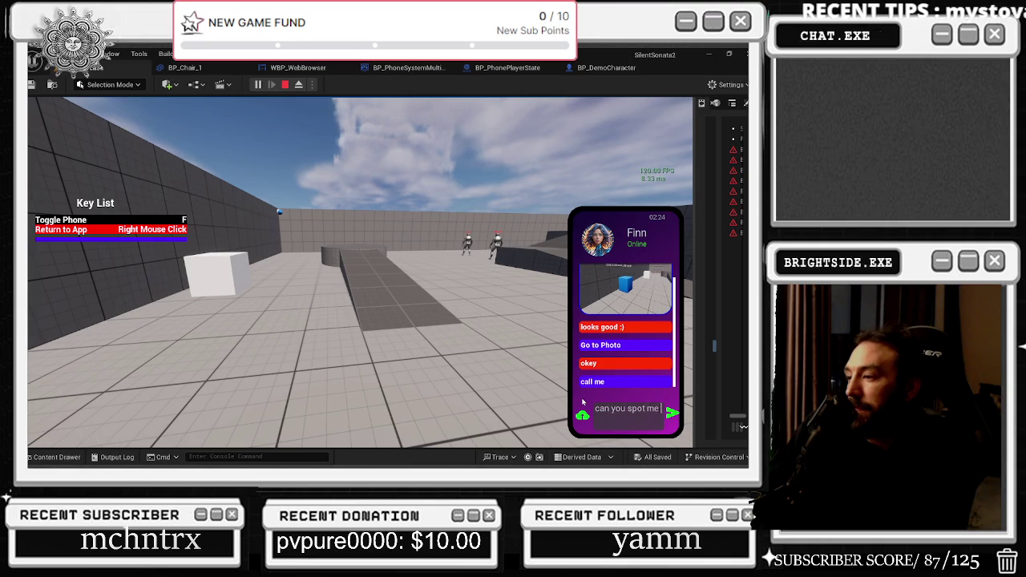
key("Return")
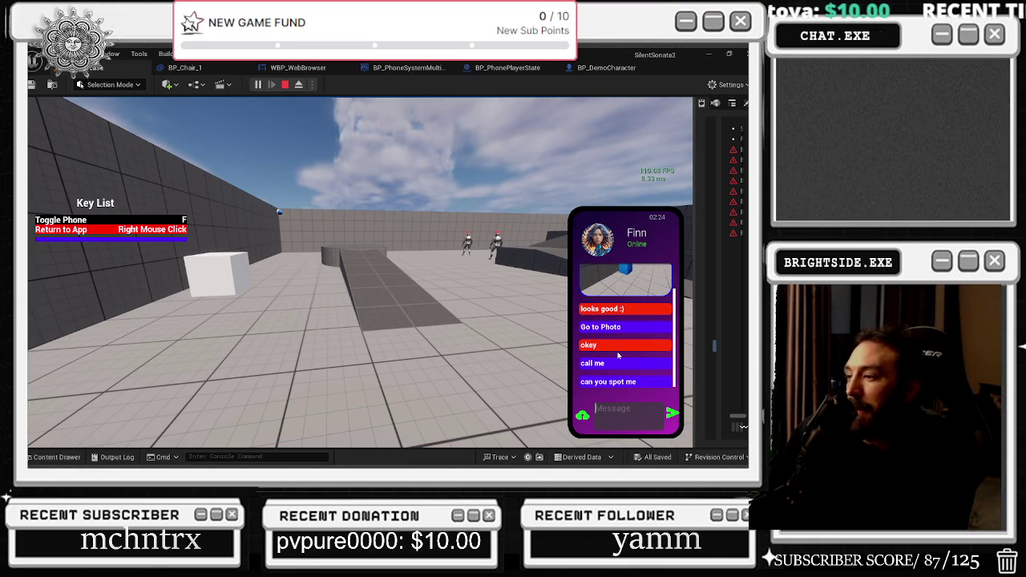
scroll(613, 366, "up", 2)
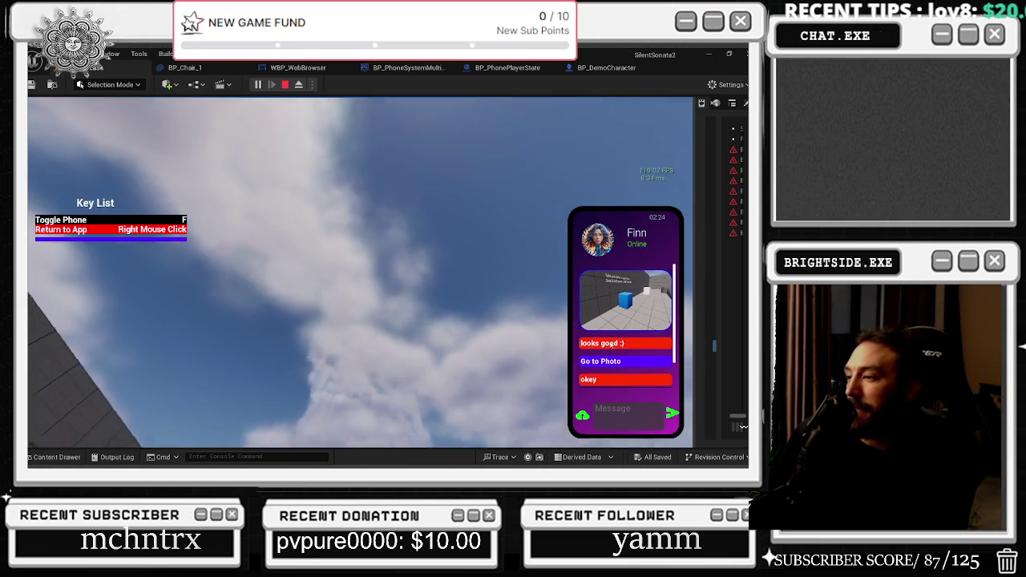
scroll(631, 375, "down", 2)
right_click(617, 365)
Return home, glance at the PopsBank login screen, then switch the phone into camera mode.
right_click(616, 338)
right_click(616, 338)
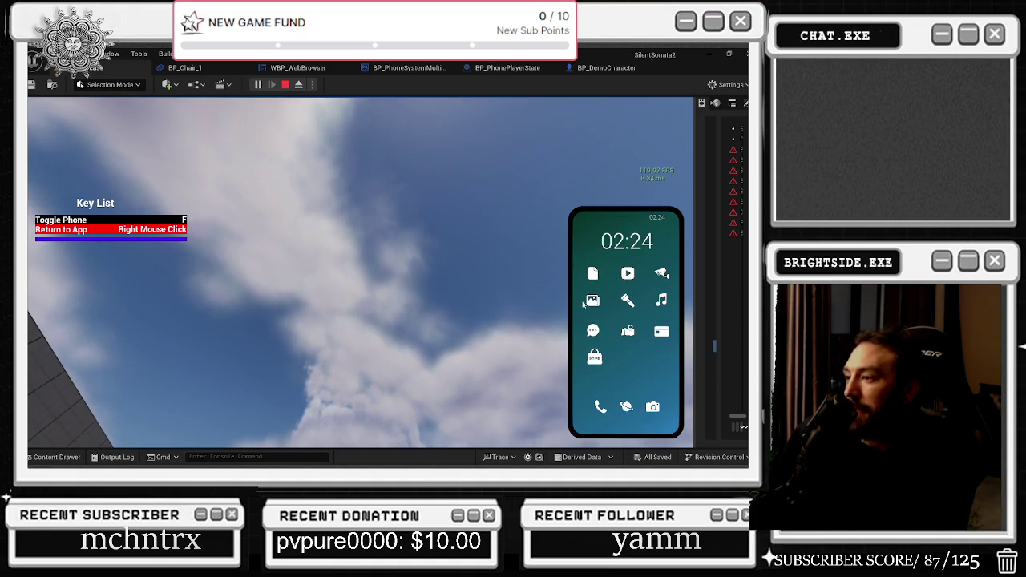
left_click(650, 334)
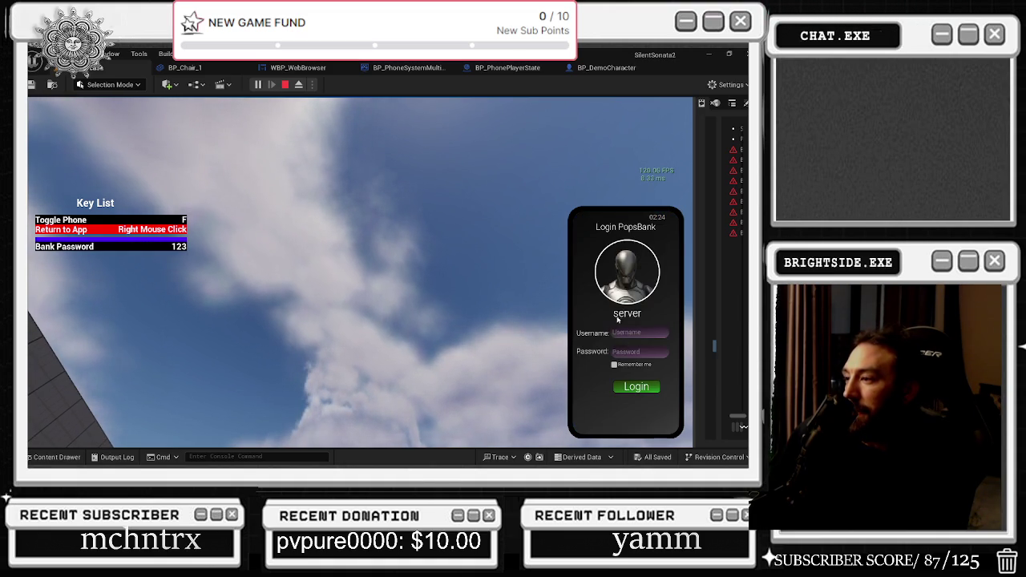
right_click(624, 343)
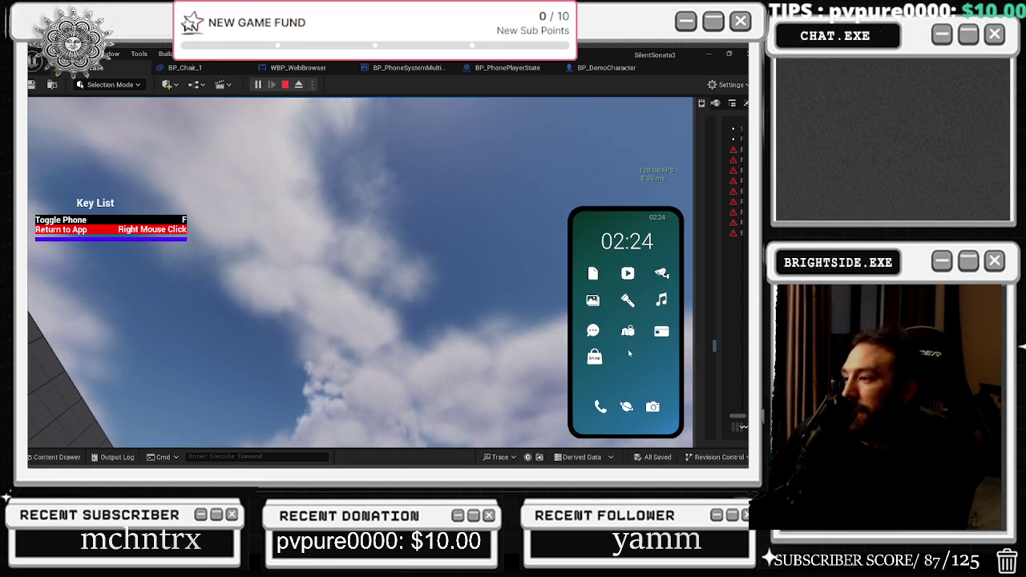
left_click(652, 406)
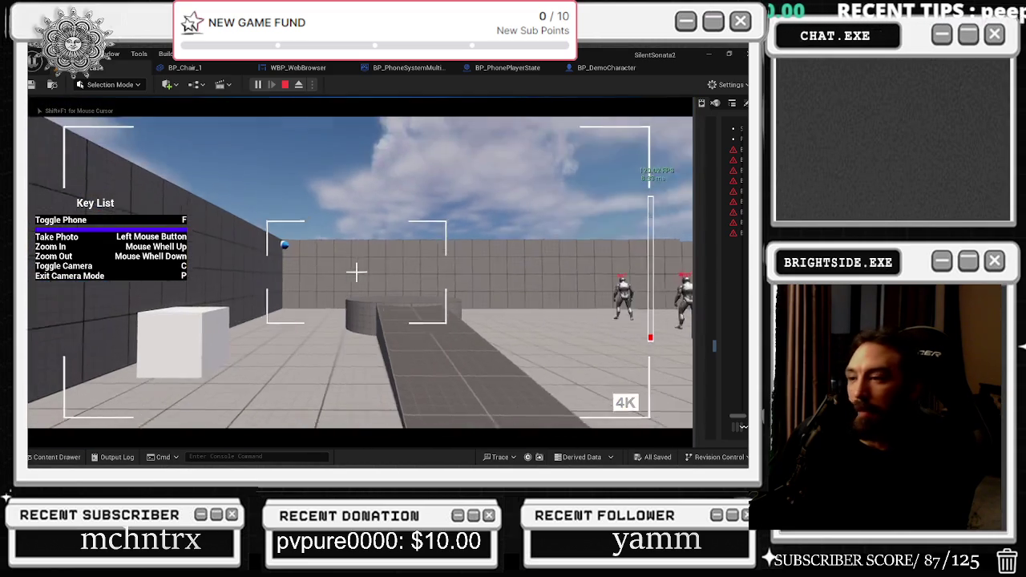
Snap an in-game photo, free the mouse with Shift+F1, and open BP_DemoCharacter's Event Graph.
left_click(357, 272)
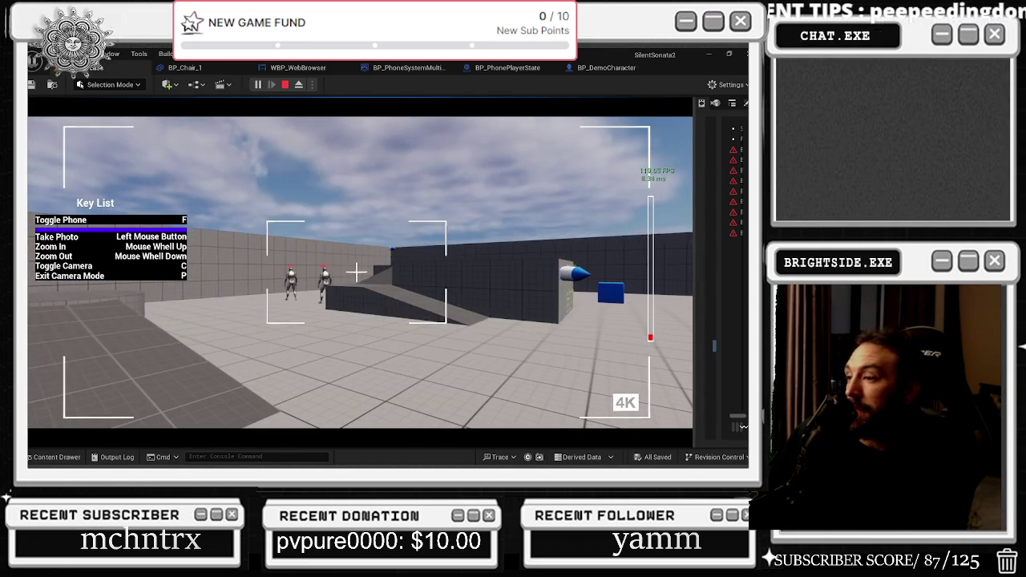
key("shift+F1")
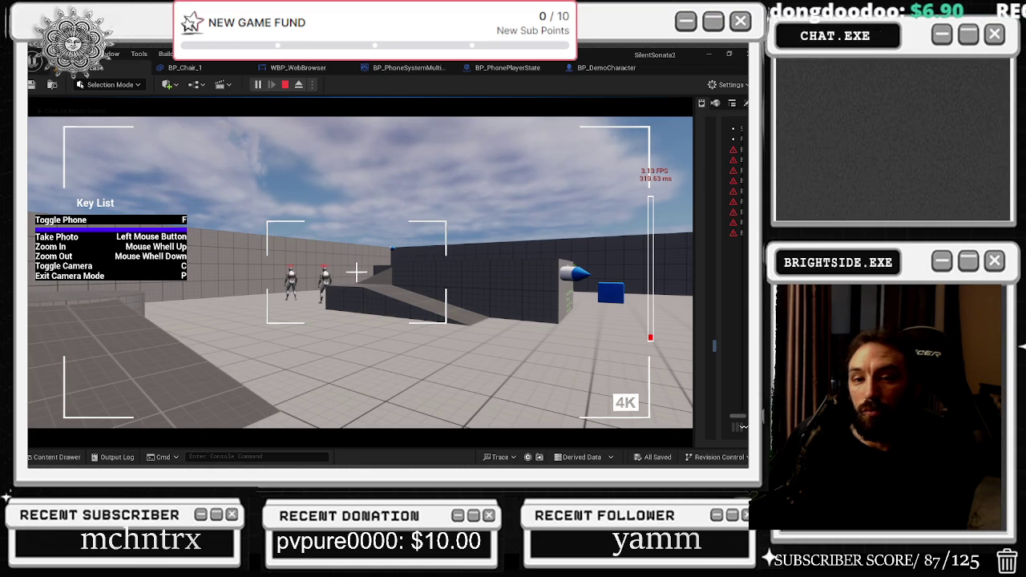
key("alt+Tab")
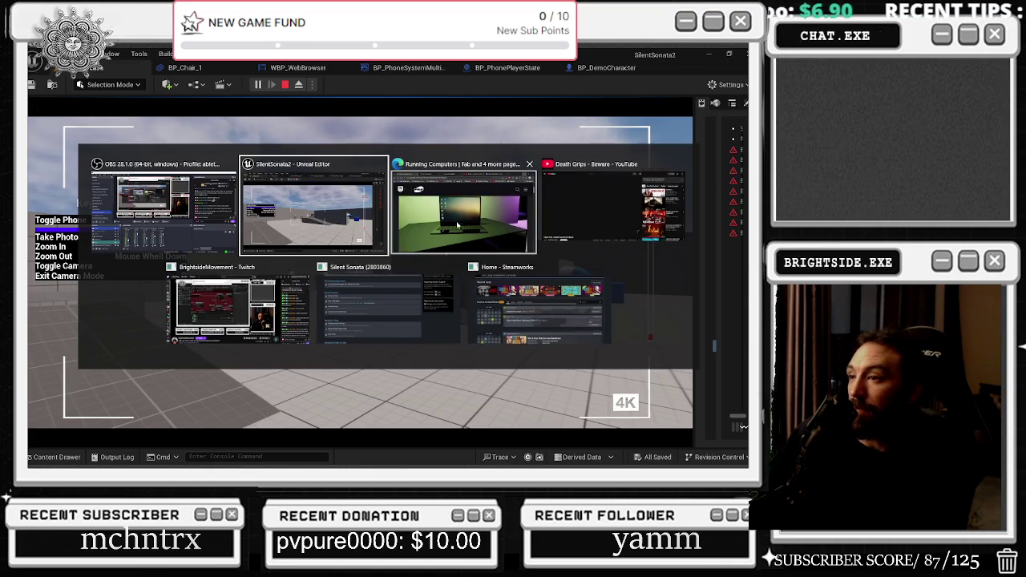
key("alt+Tab")
left_click(597, 221)
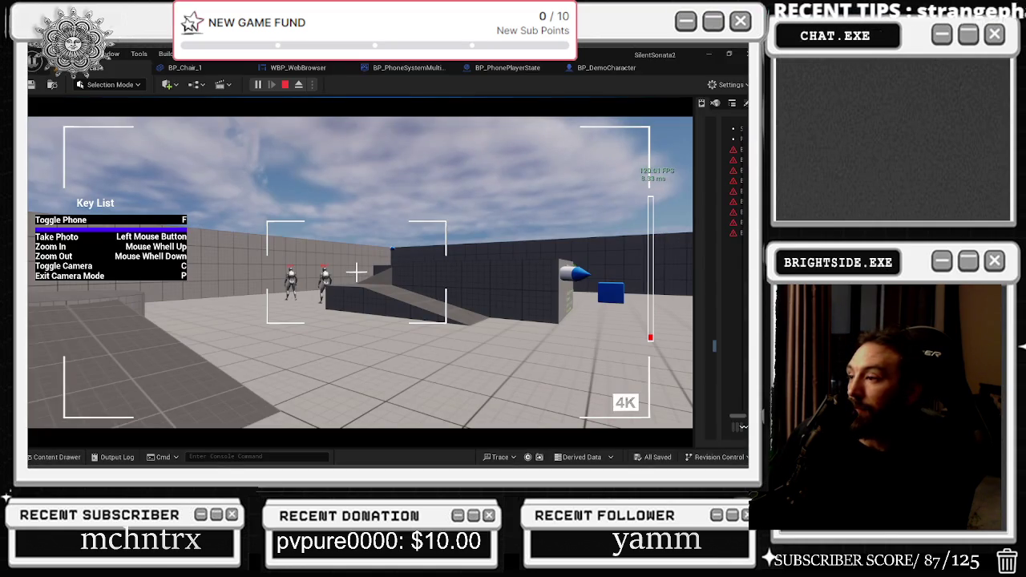
scroll(356, 272, "up", 2)
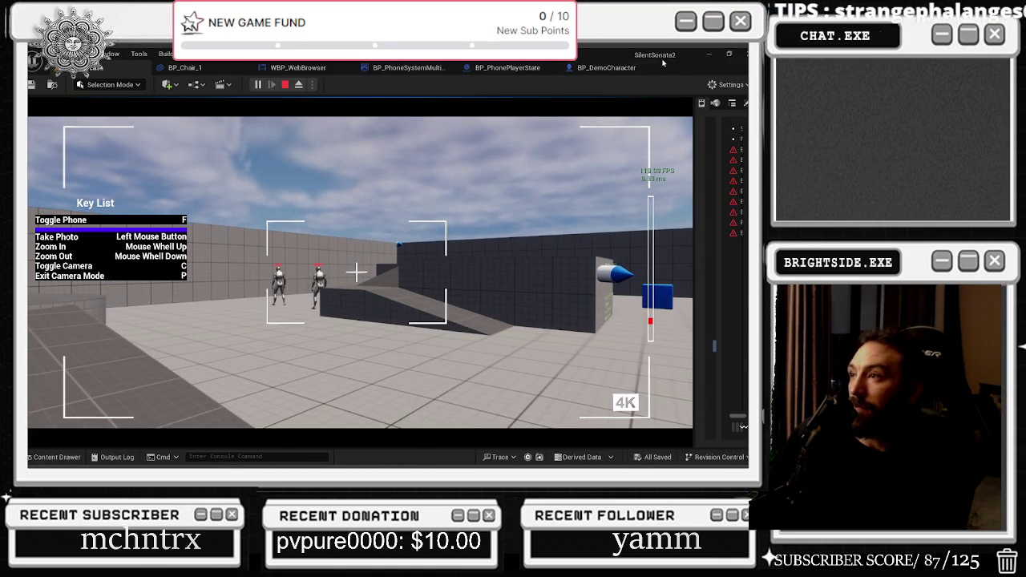
left_click(615, 68)
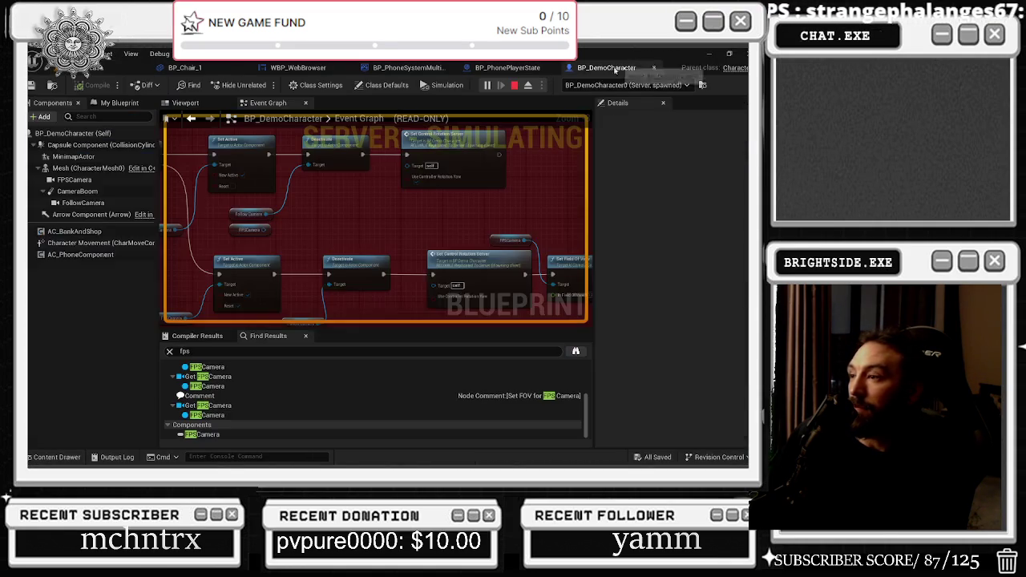
Return to the level viewport, recapture the mouse, and press P to leave camera mode.
left_click(88, 70)
left_click(280, 181)
key("p")
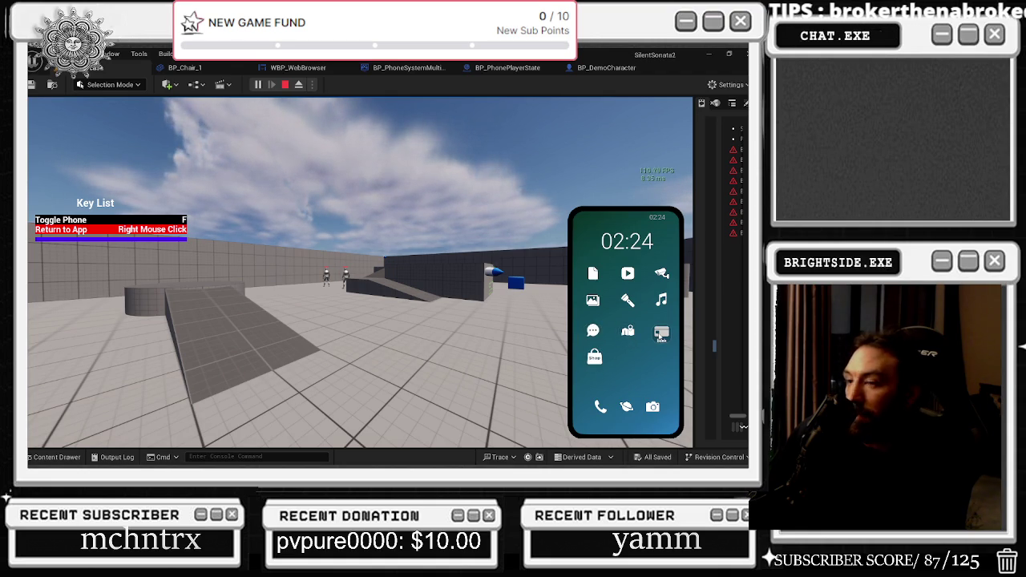
key("XF86AudioNext")
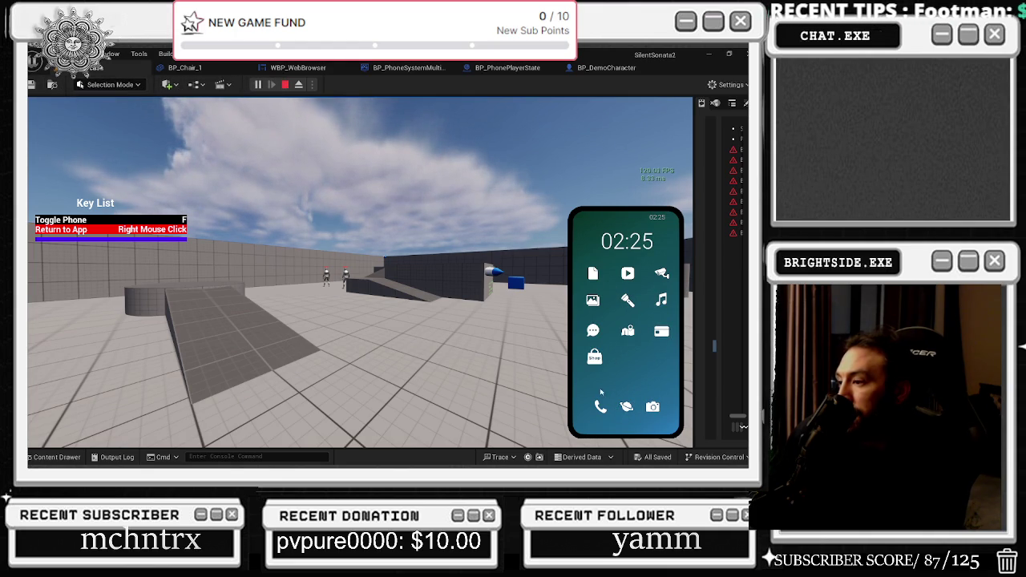
Send Finn the message 'can you spot me' from the phone's Messages app.
left_click(592, 332)
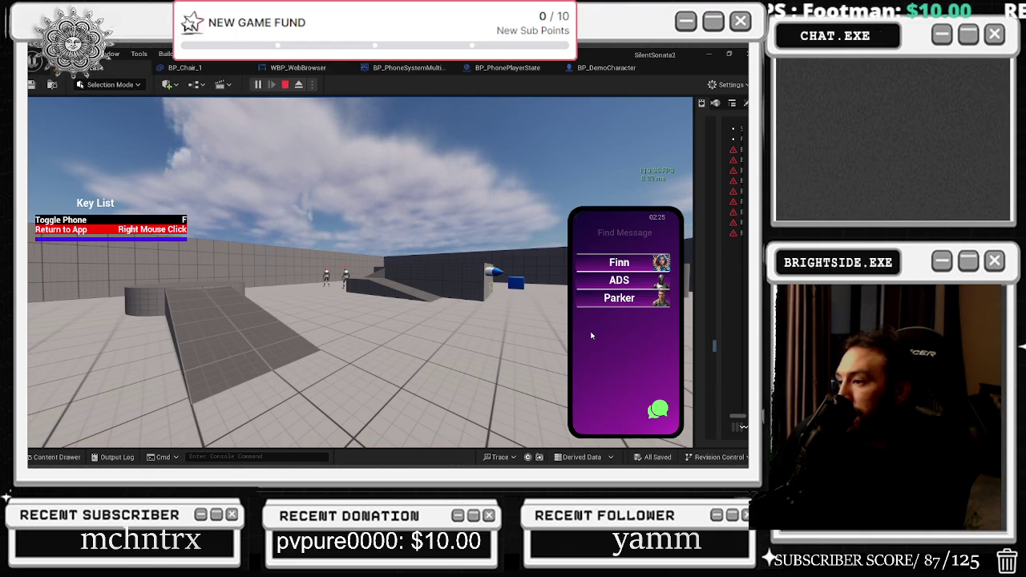
left_click(611, 262)
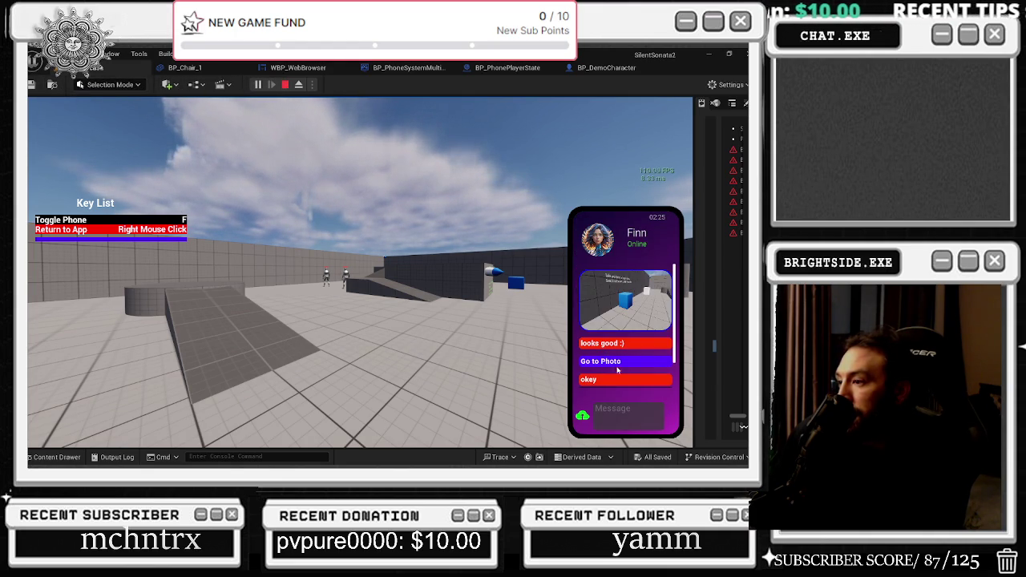
left_click(634, 412)
type("can  you spot me")
key("Return")
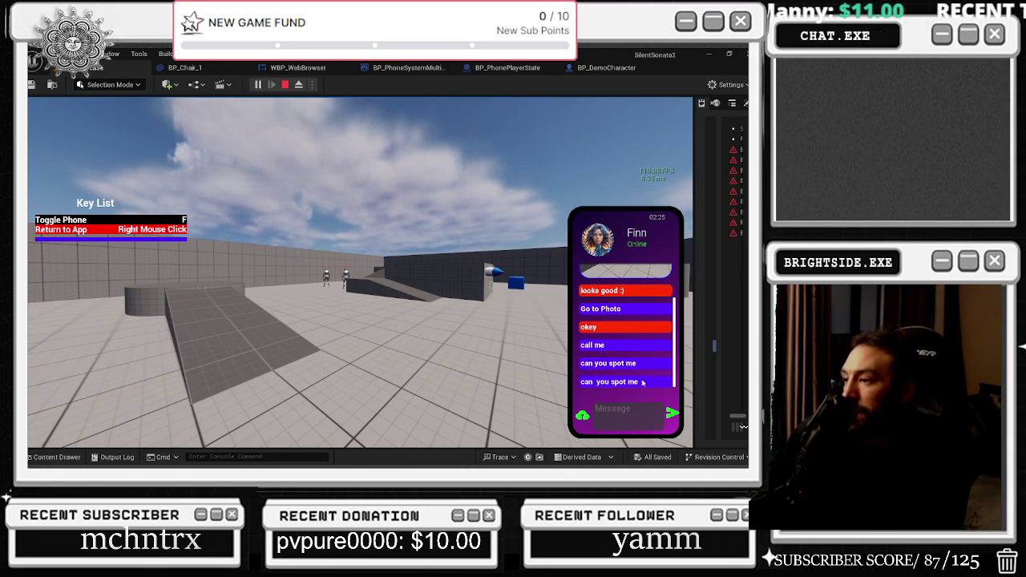
Read the NPC command list in the ADS chat, then go back to the phone's home screen.
right_click(634, 382)
left_click(619, 280)
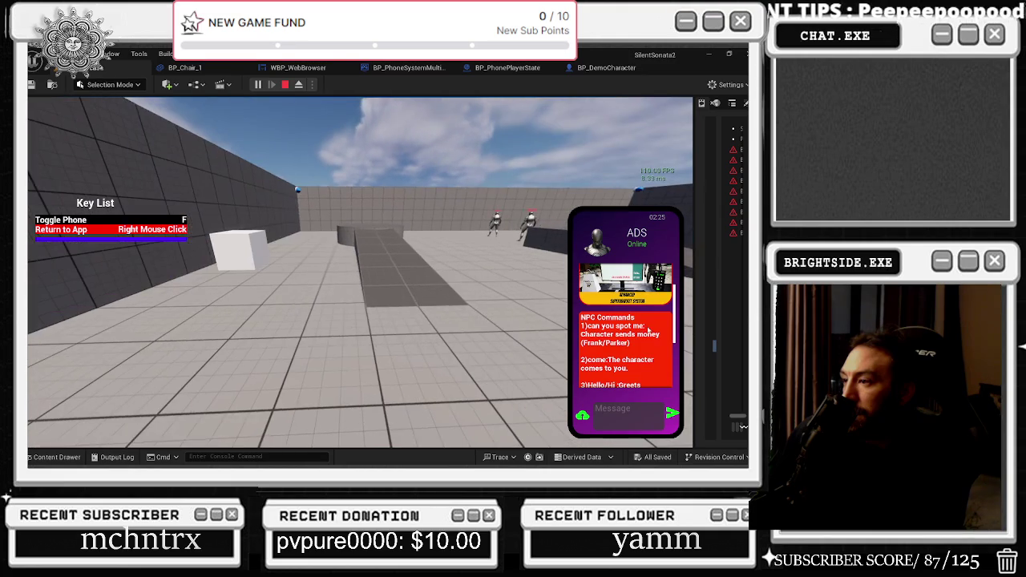
right_click(640, 392)
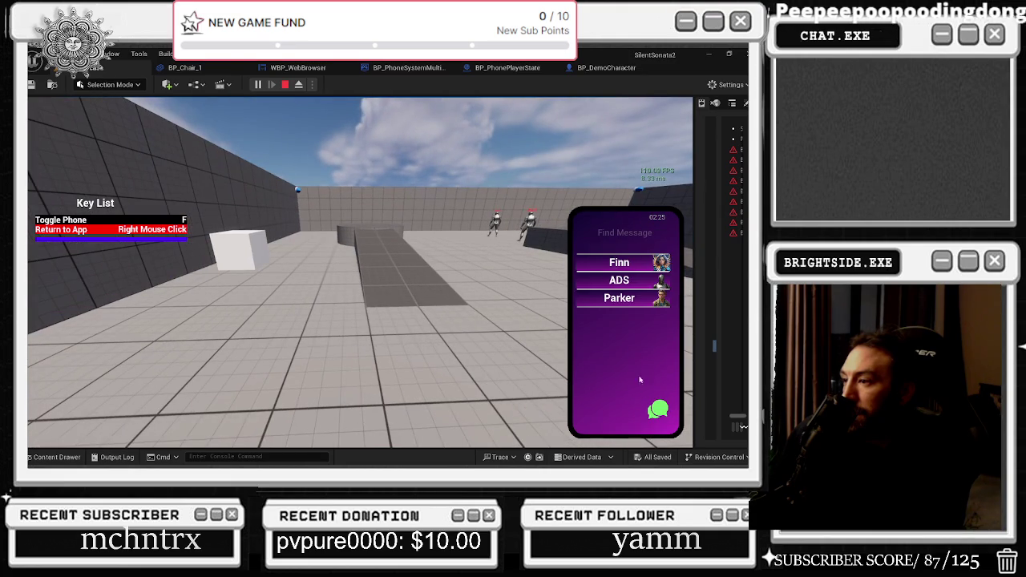
right_click(632, 319)
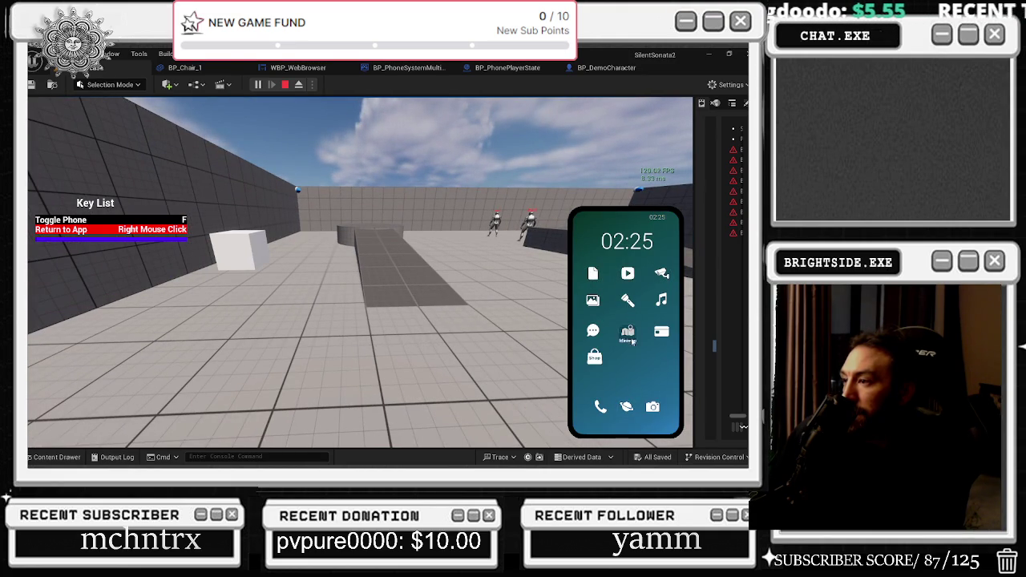
Start a chat with Frank and send 'can you spot me' and 'hey franky'.
left_click(592, 331)
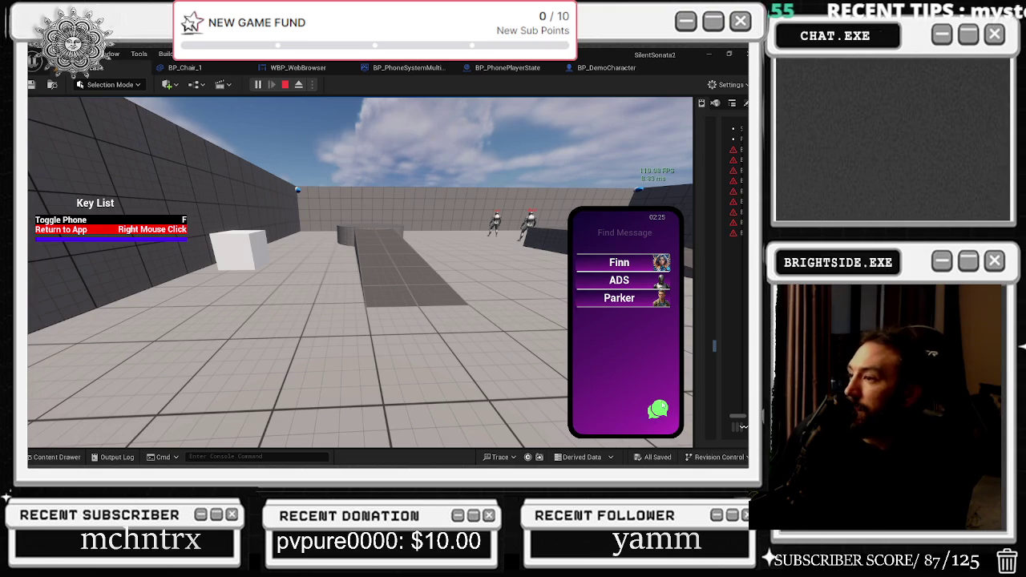
left_click(618, 317)
type("ca")
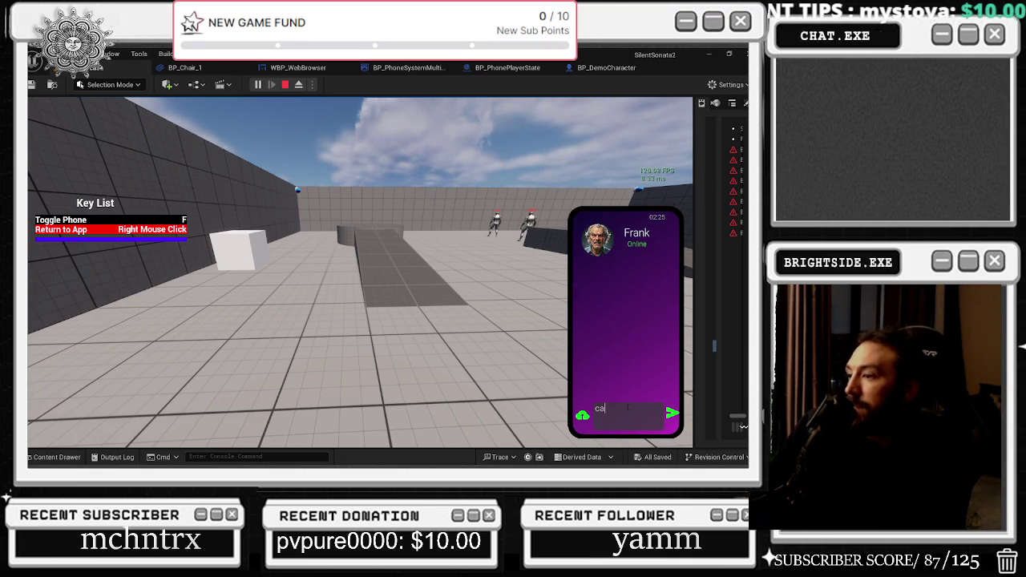
type("n you spot me")
key("Return")
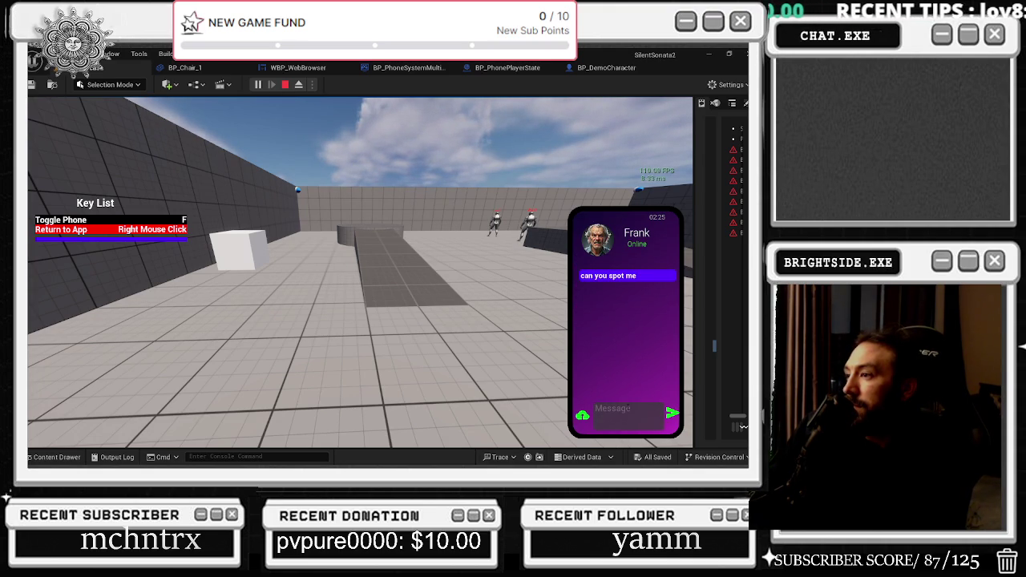
type("hey fr")
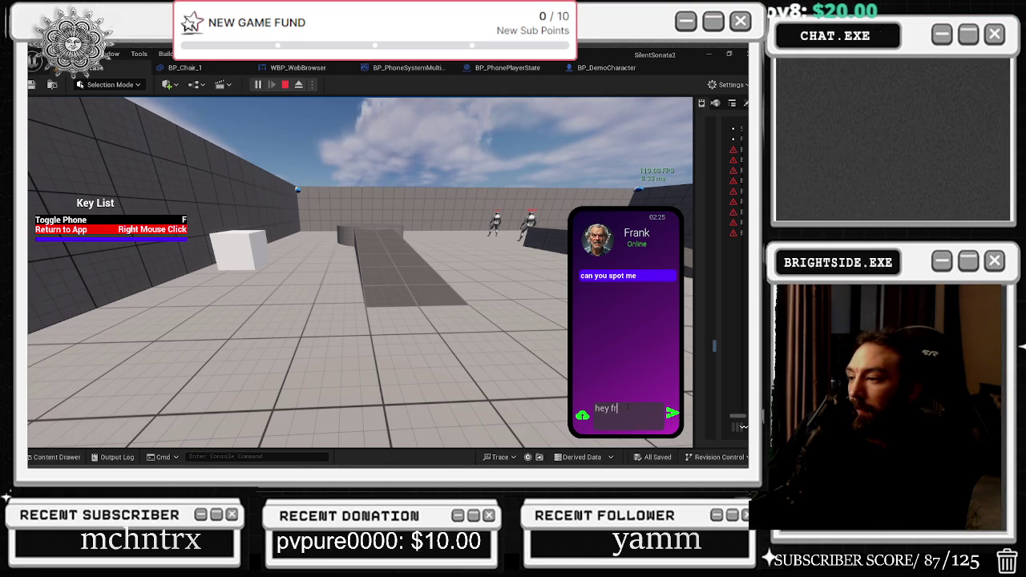
type("anky")
key("Return")
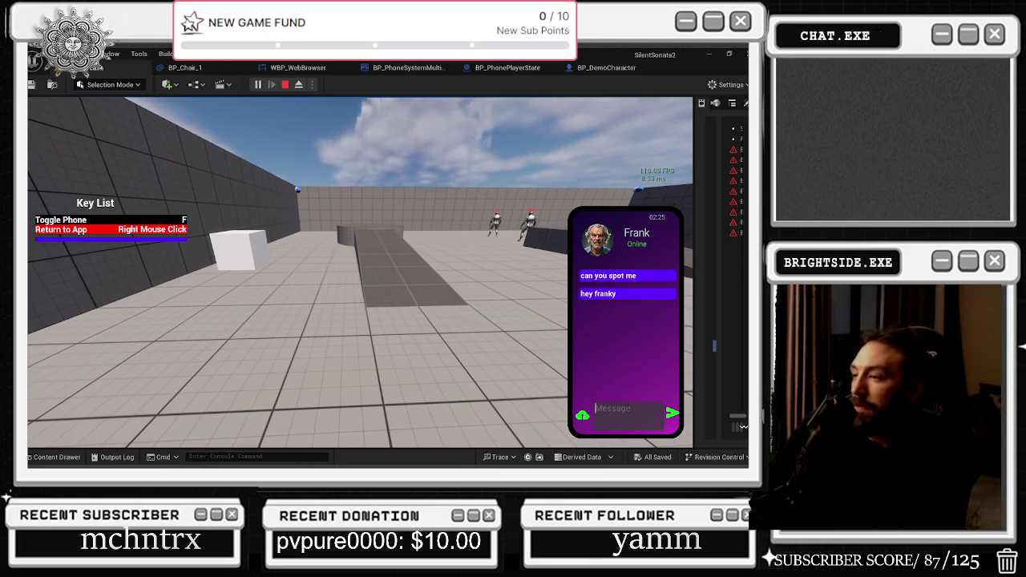
Send Frank a few more short messages, ending with the 'come to me' command.
type("i")
key("Return")
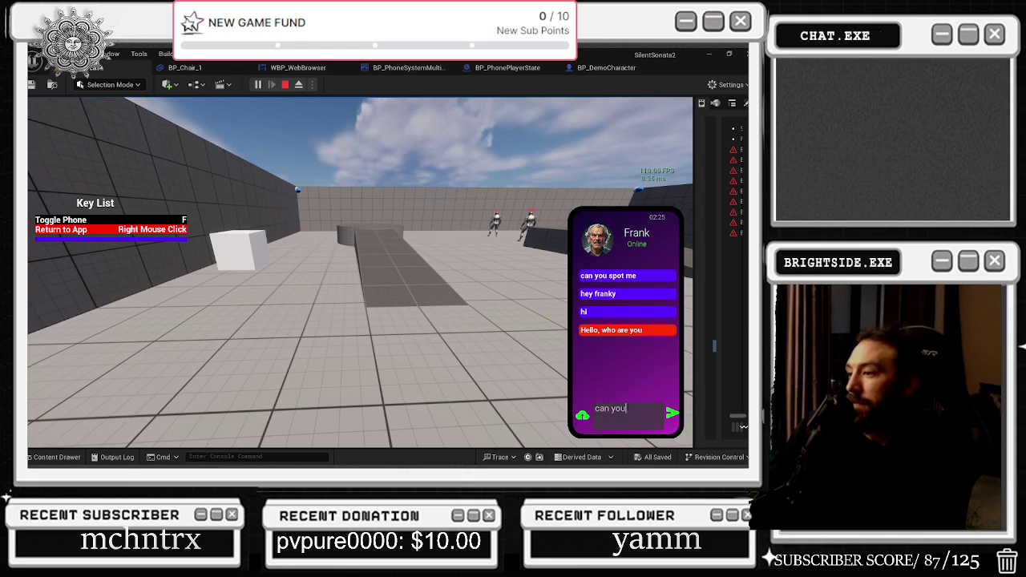
type("e")
key("Return")
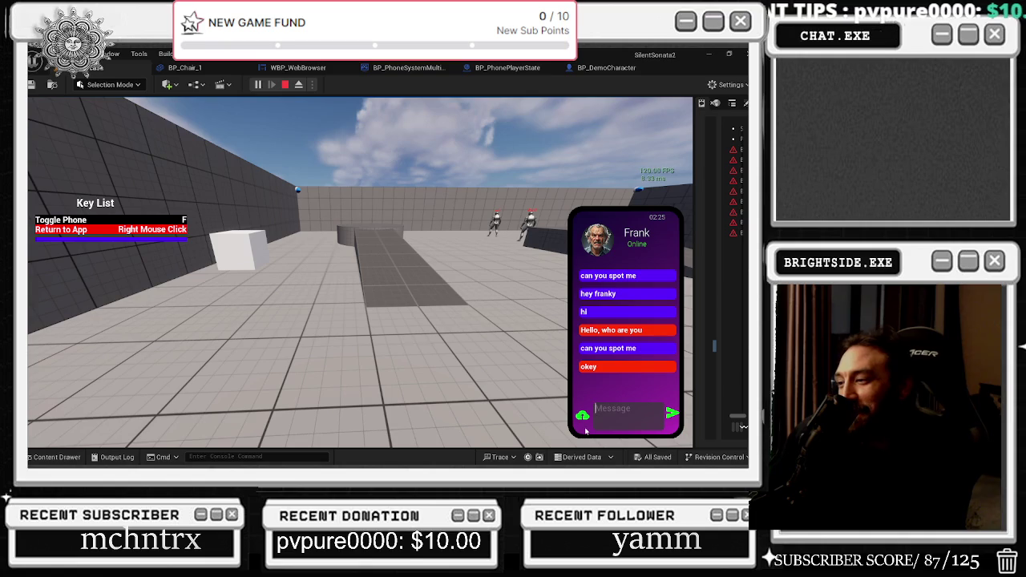
type("come to me")
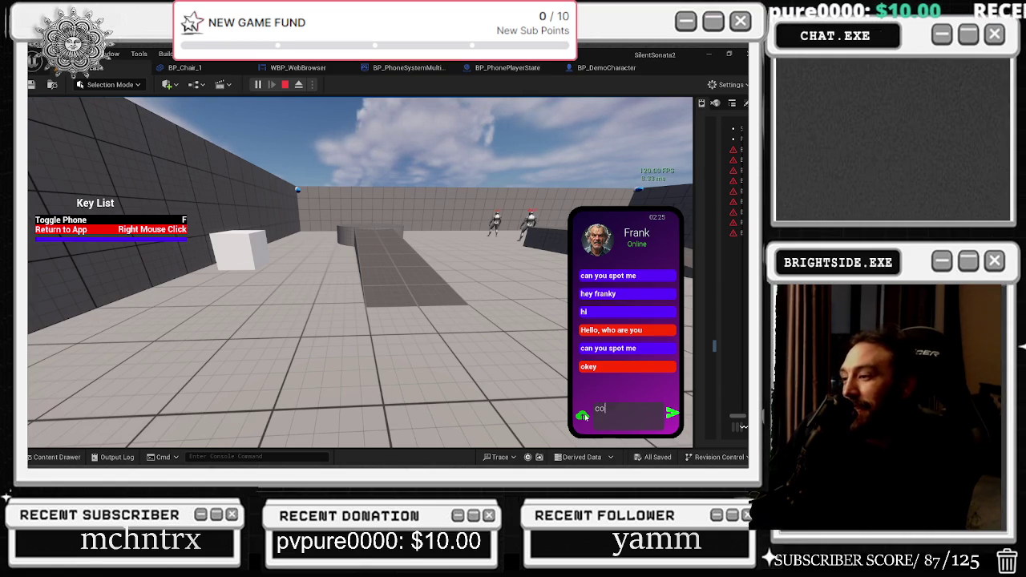
key("Return")
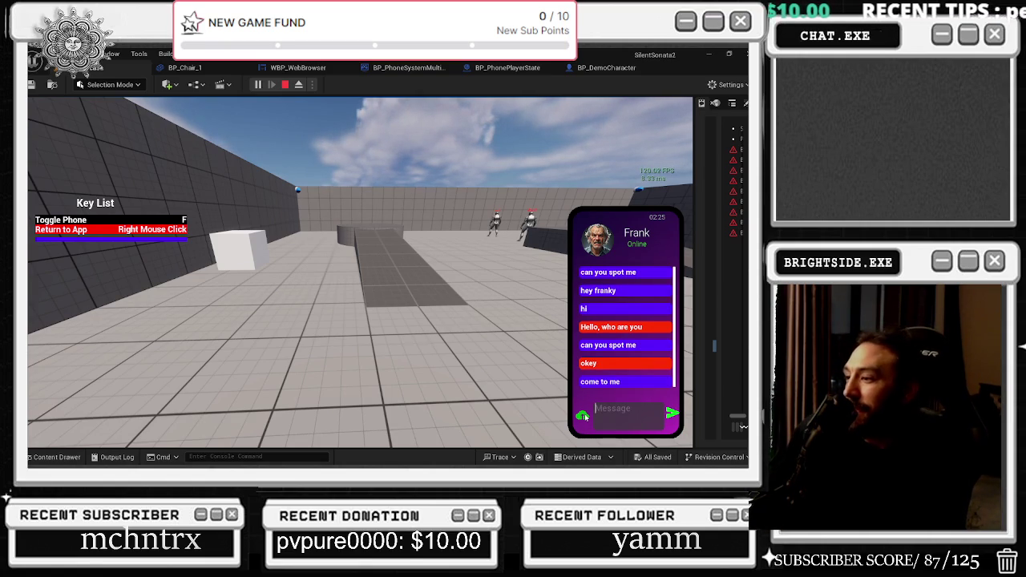
Send 'come to phort', bring up delete options on two messages, and return to the contacts.
type("come")
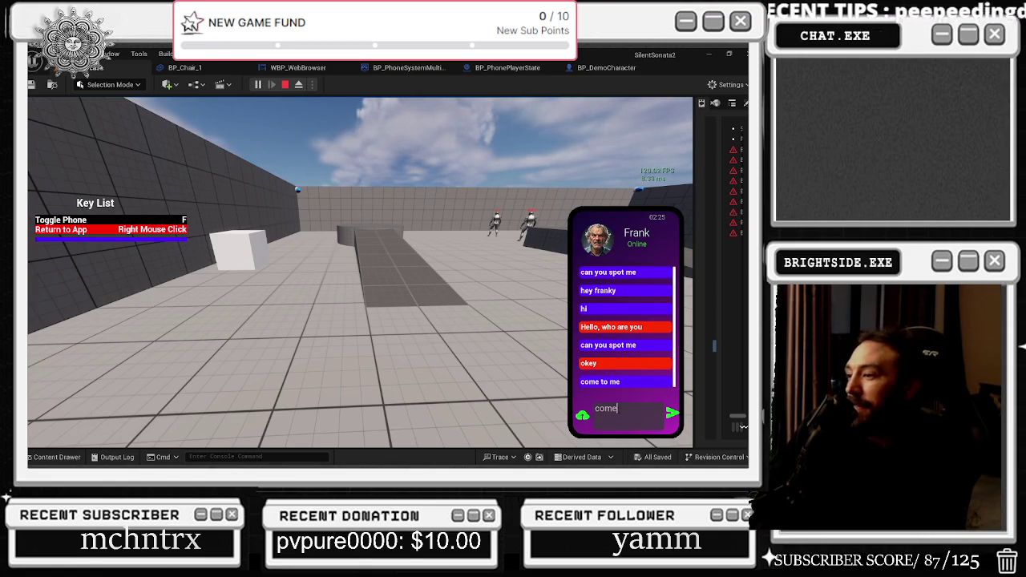
type(" to phort")
key("Return")
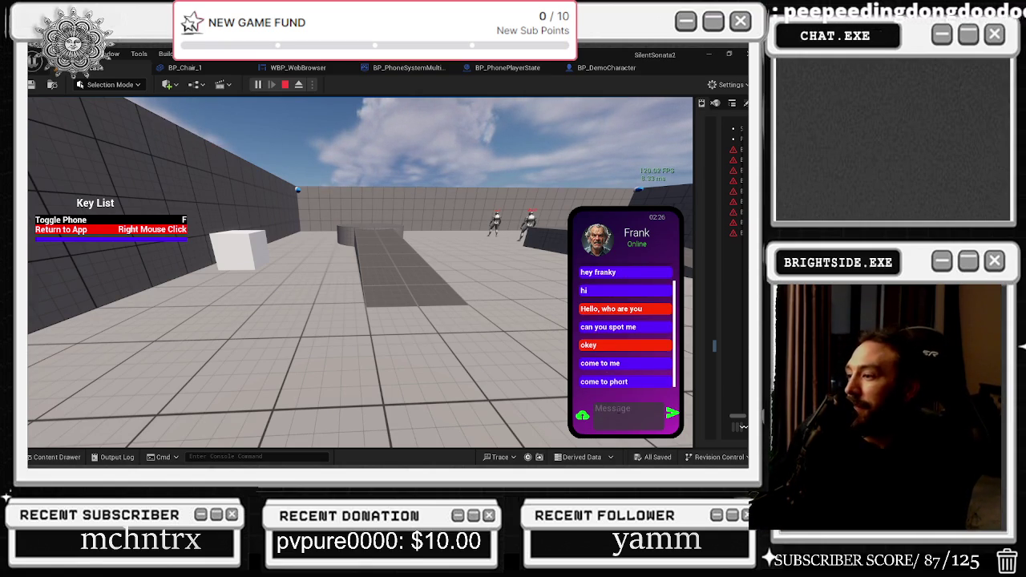
right_click(609, 382)
right_click(609, 327)
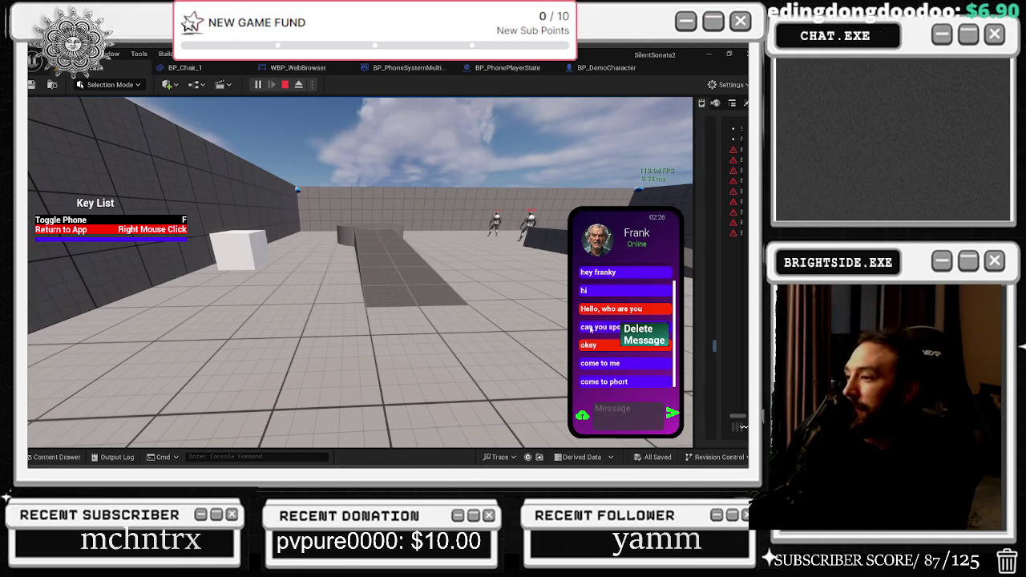
right_click(592, 402)
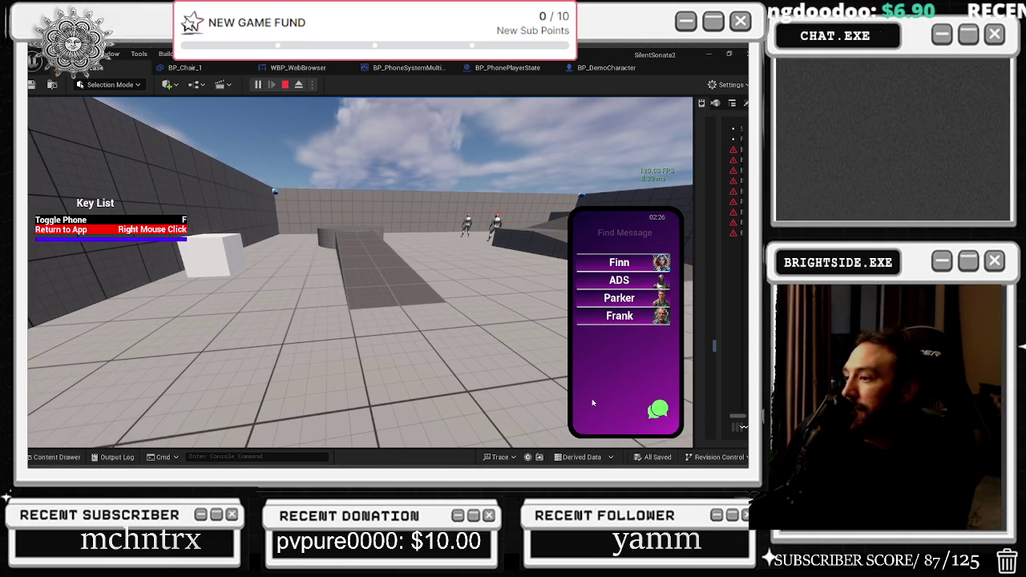
Look through the Parker and ADS chats, then reopen the chat with Parker.
left_click(631, 298)
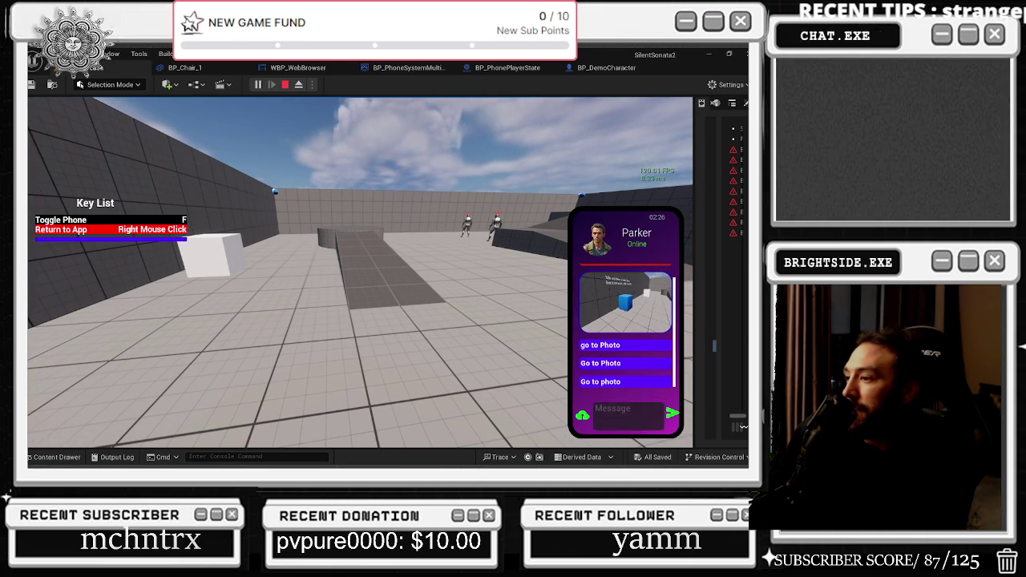
right_click(630, 406)
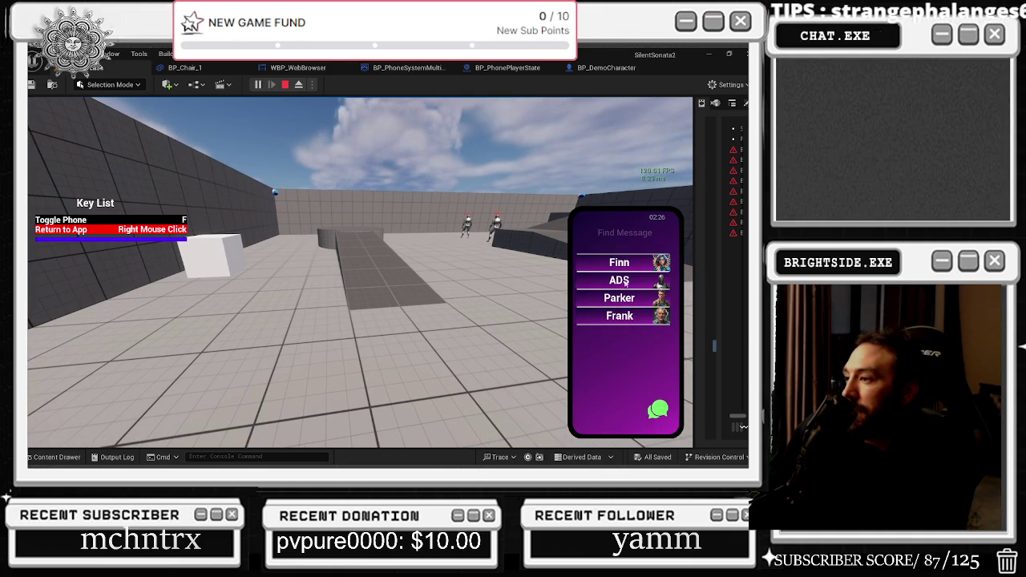
left_click(626, 282)
right_click(616, 401)
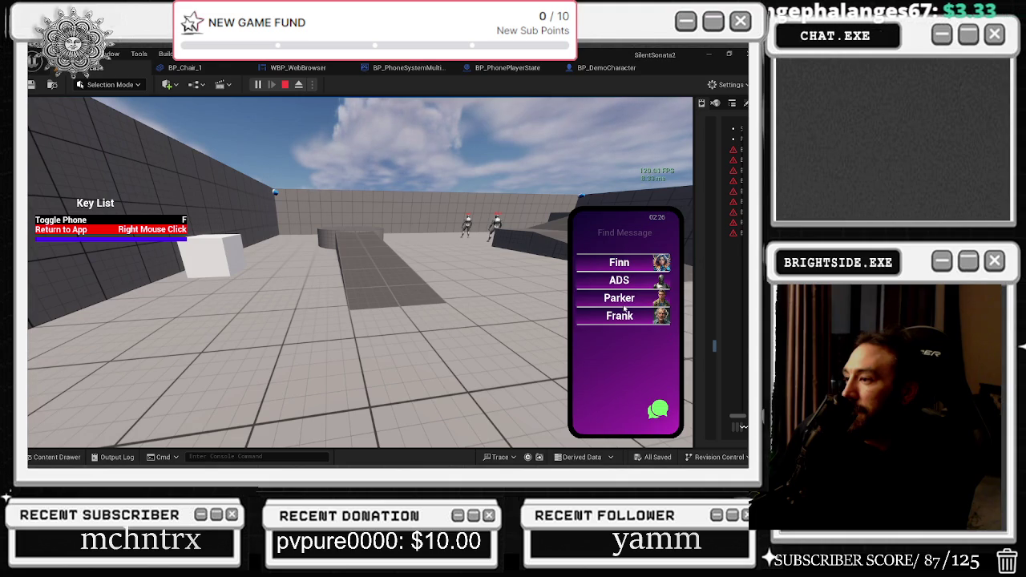
left_click(624, 299)
Send Parker 'can you spot me' twice, then 'hji', 'hi' and 'hello'.
type("can y")
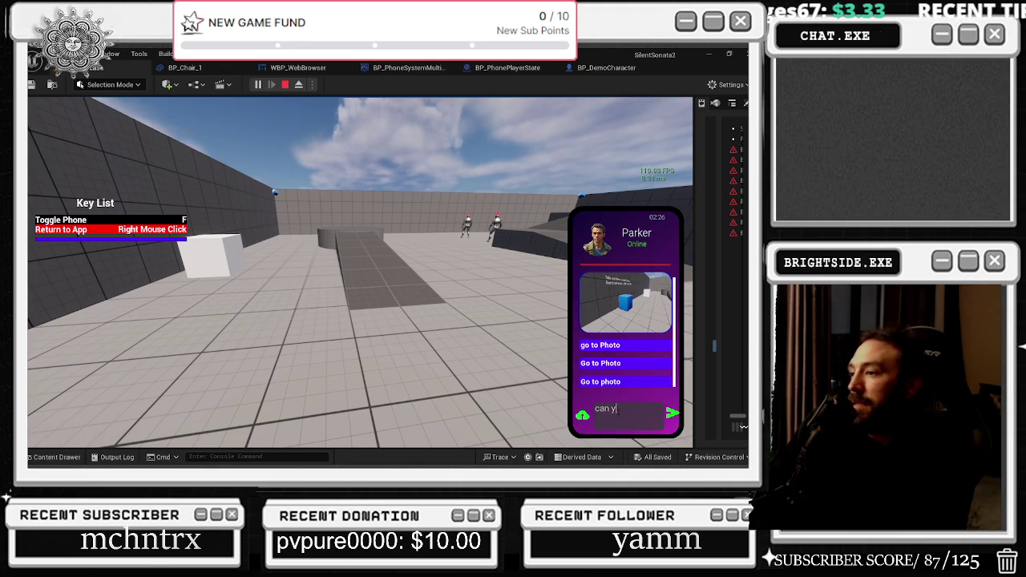
type("ou spot me")
key("Return")
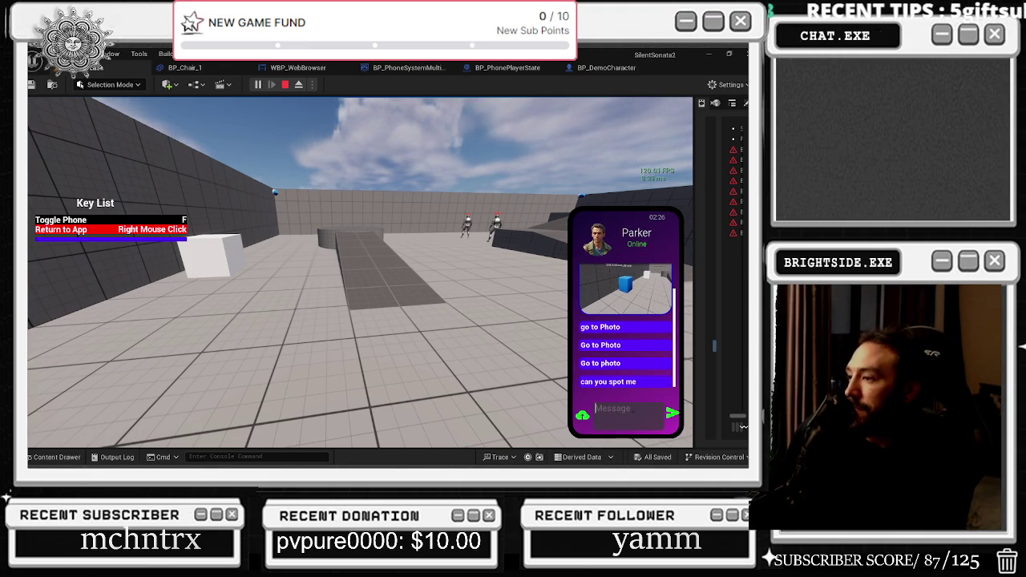
type("can you spot me")
key("Return")
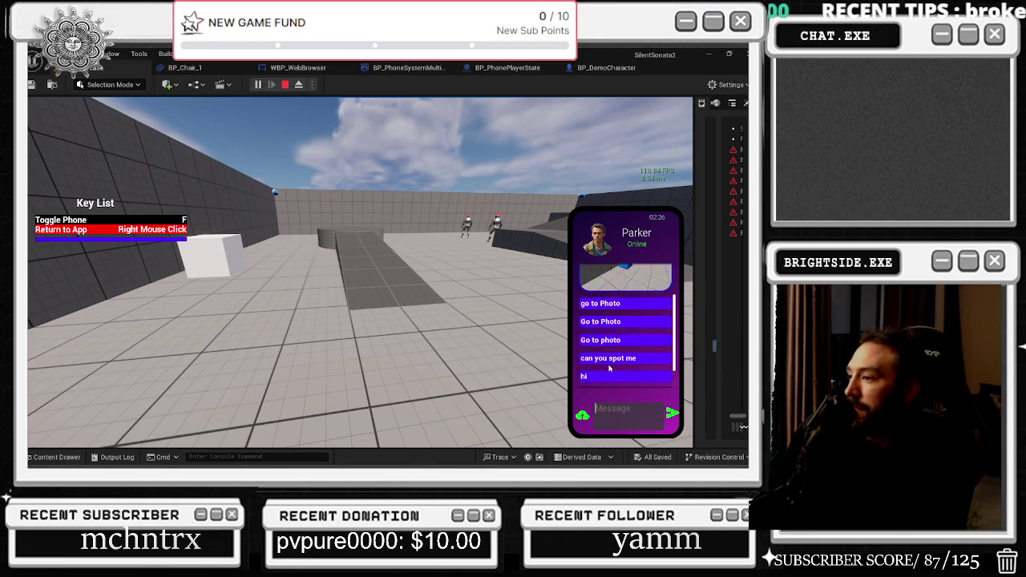
type("hji")
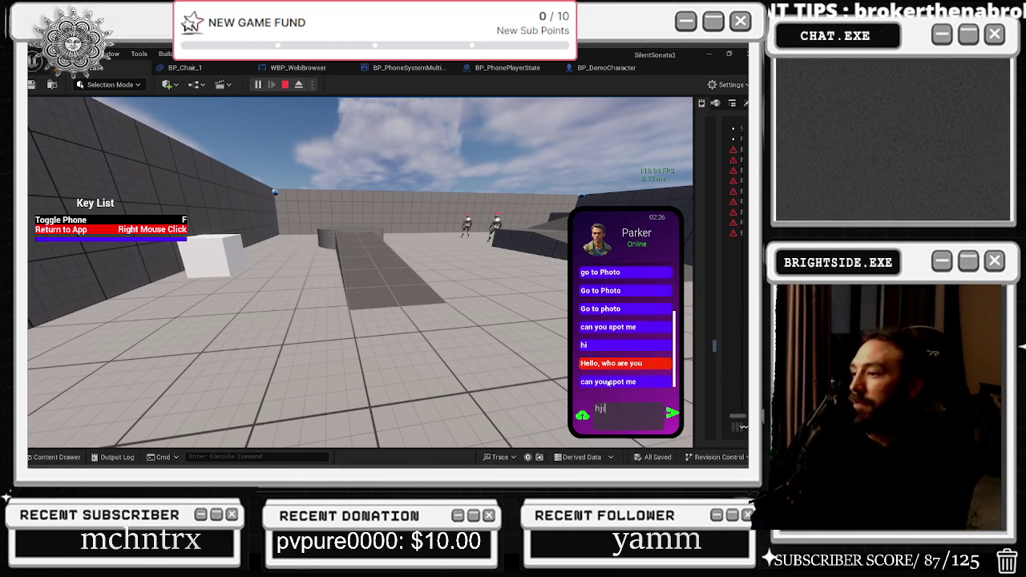
key("Return")
type("hi")
key("Return")
type("hello")
key("Return")
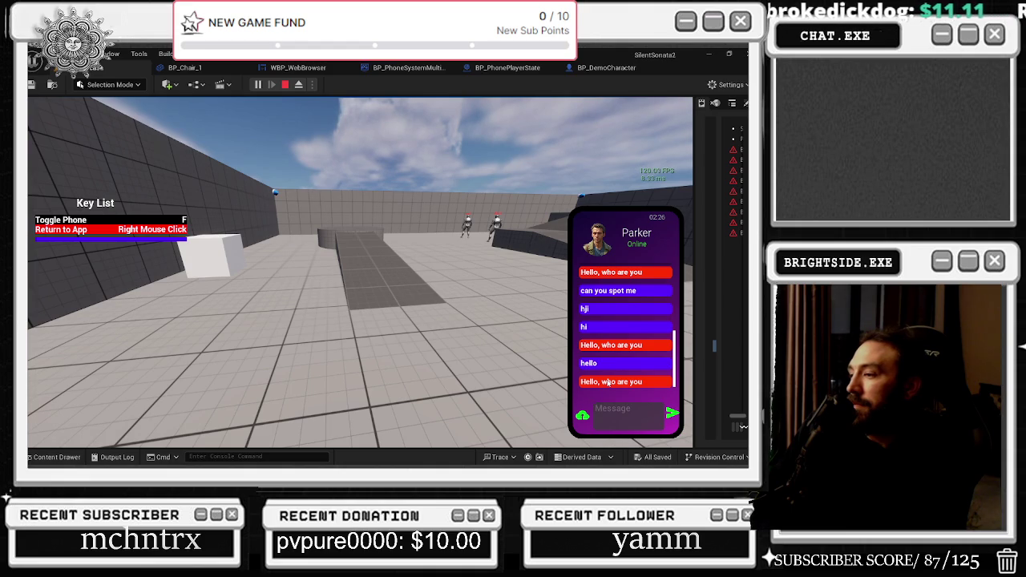
Send Parker 'me', 'hello', 'goodbye' and 'time' to trigger automatic replies.
type("me")
key("Return")
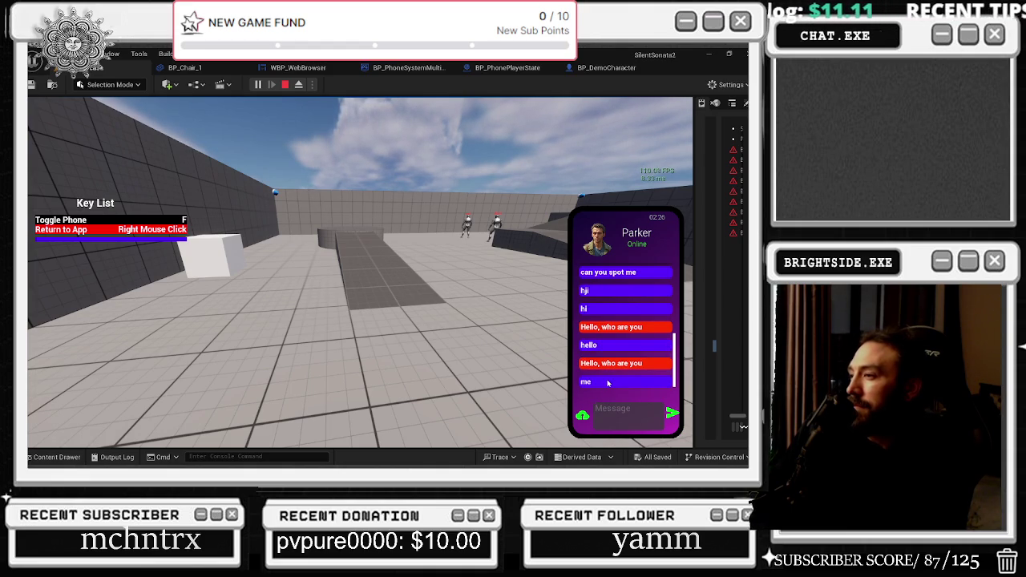
type("hell")
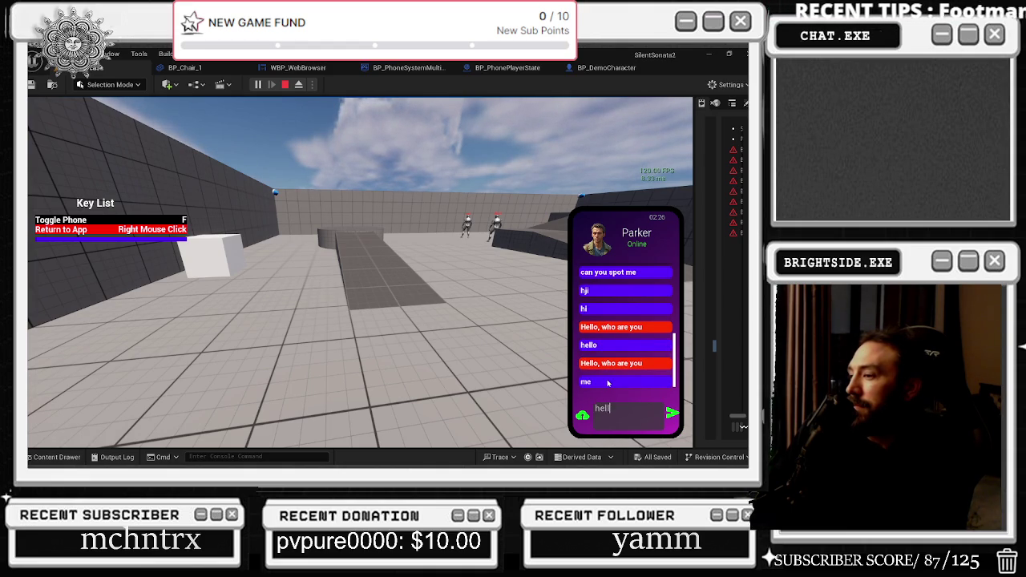
type("o")
key("Return")
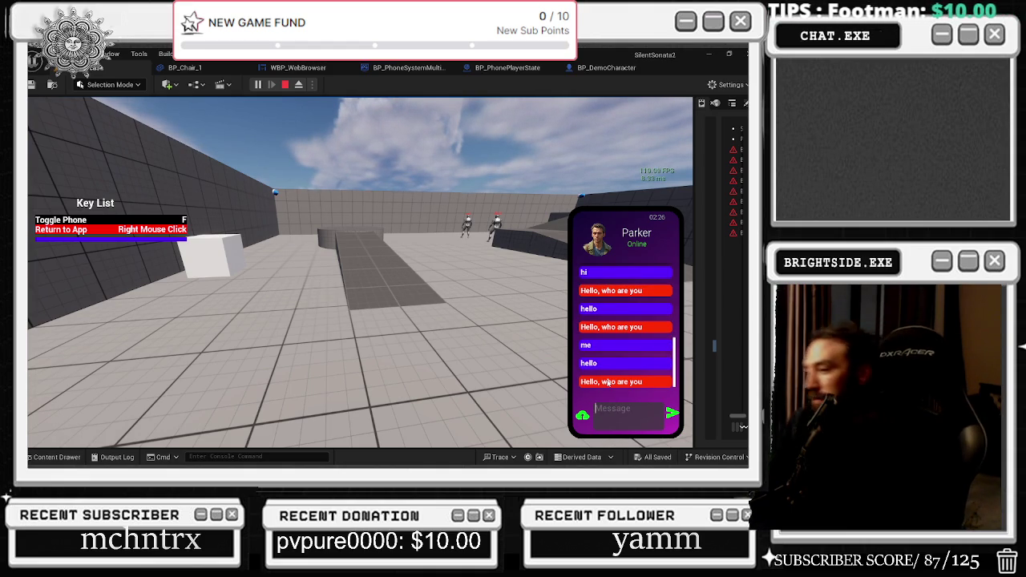
type("goodbye")
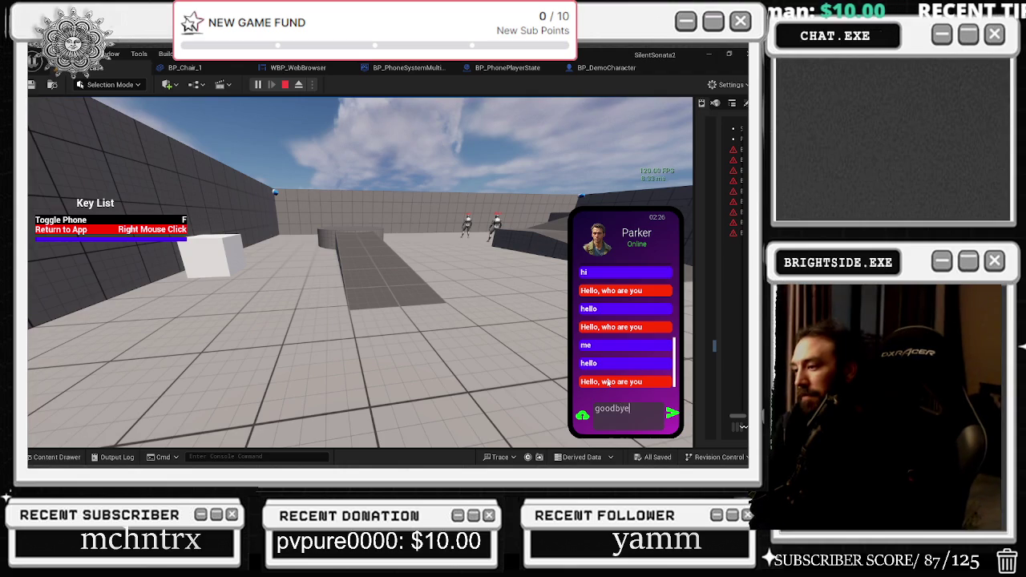
key("Return")
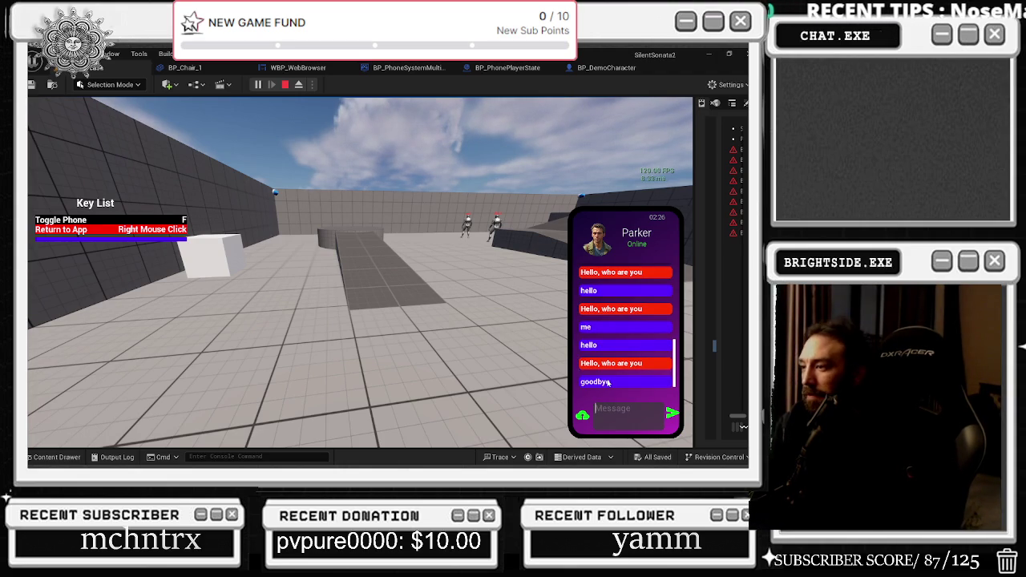
type("time")
key("Return")
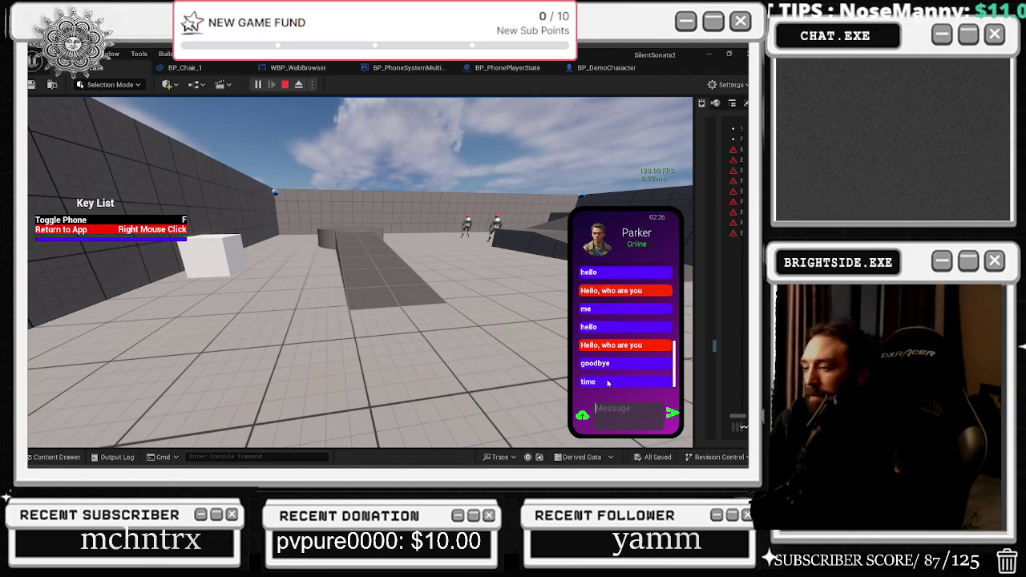
Request 'send sound' and 'send photo' from Parker and review the returned audio clip and photo.
type("send sou")
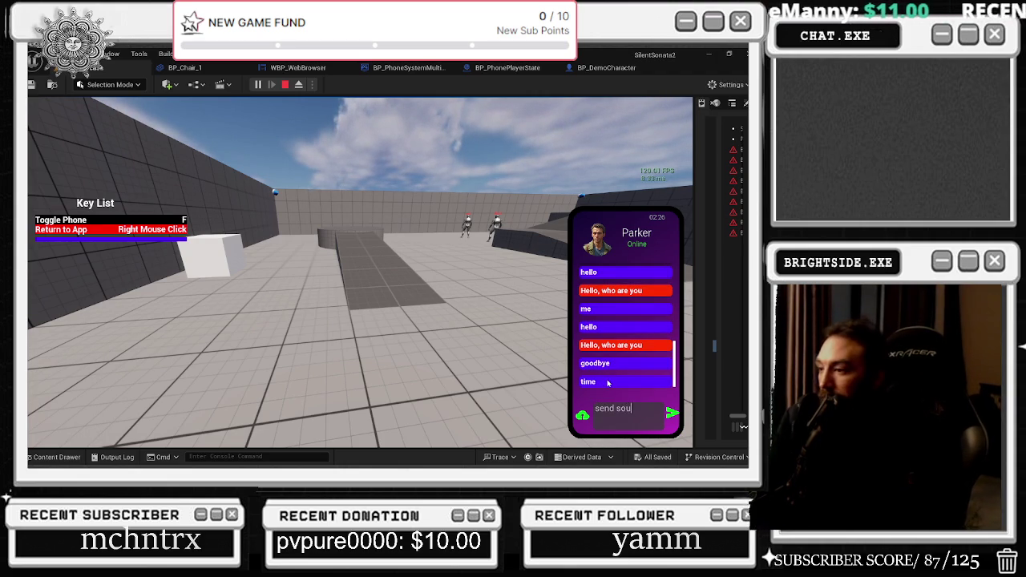
type("nd")
key("Return")
type("send photo")
key("Return")
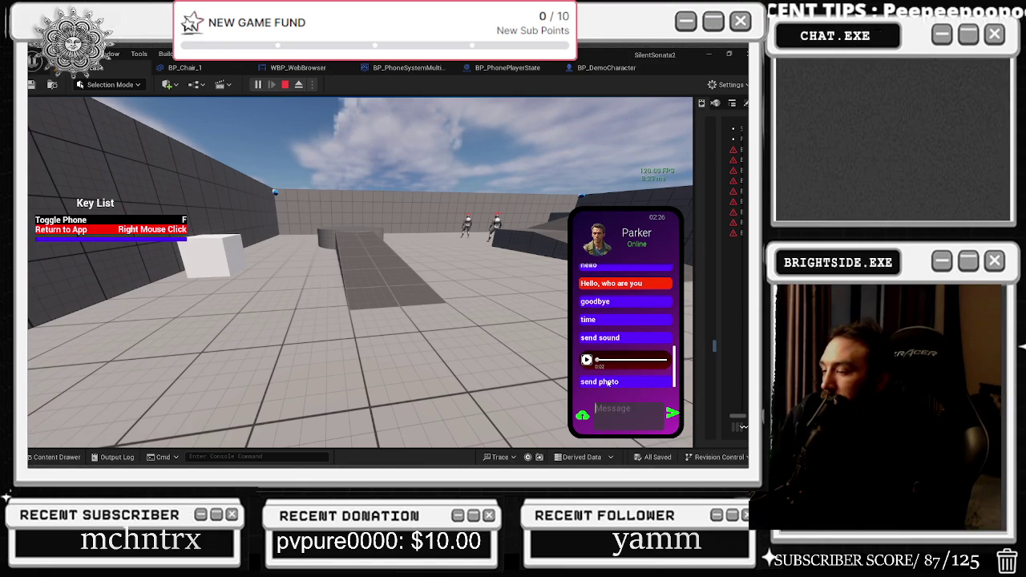
type("d")
key("Return")
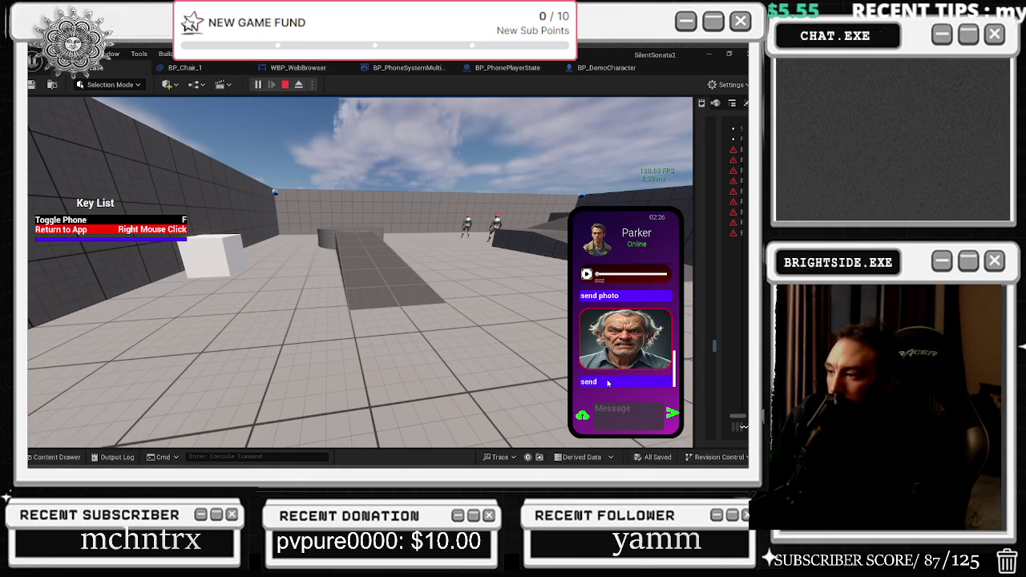
scroll(611, 352, "up", 5)
scroll(614, 341, "down", 4)
scroll(615, 335, "down", 1)
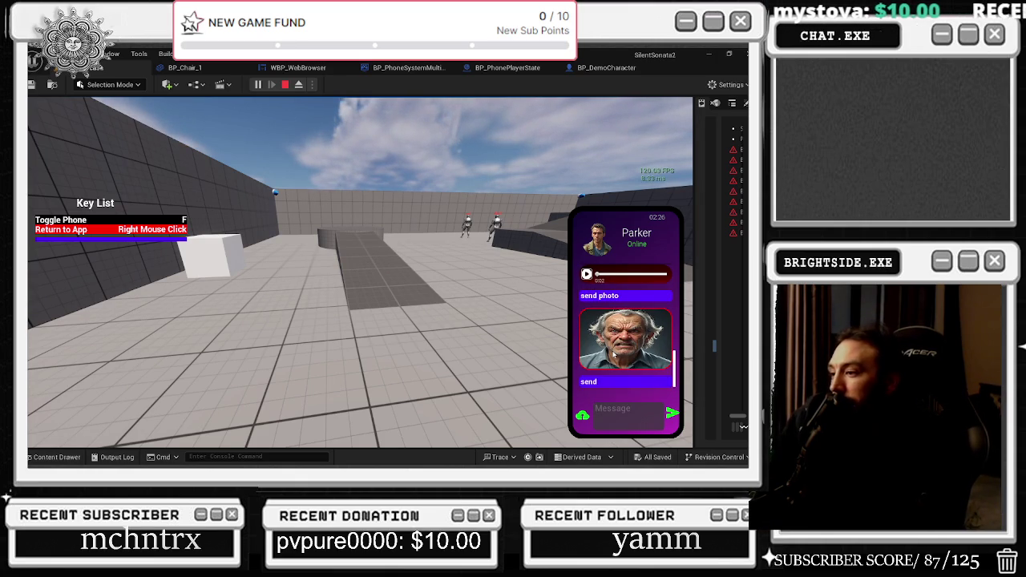
Send 'come to me', 'hi' and 'can you sp', then put the phone away and stop PIE.
type("come to m")
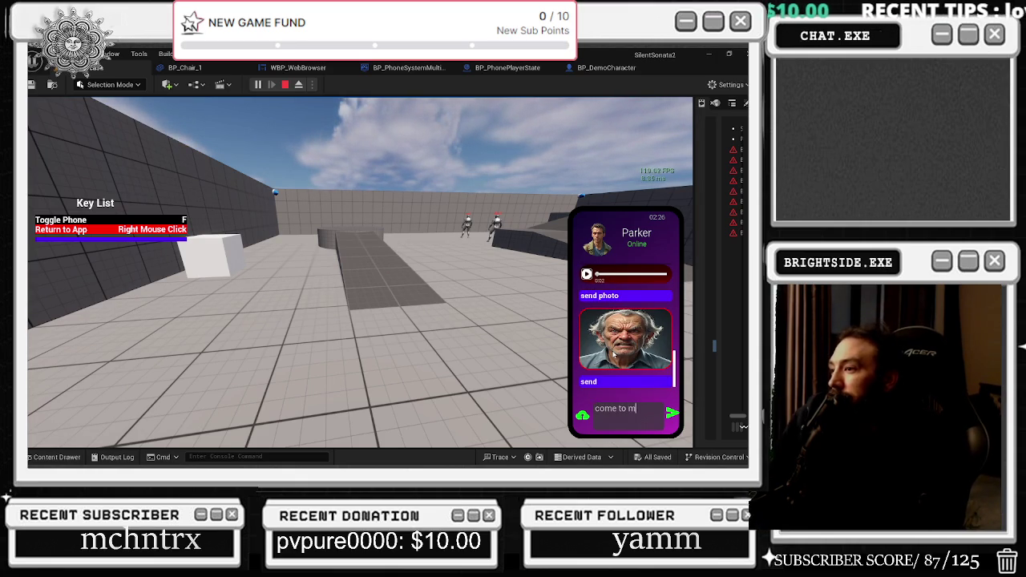
type("e")
key("Return")
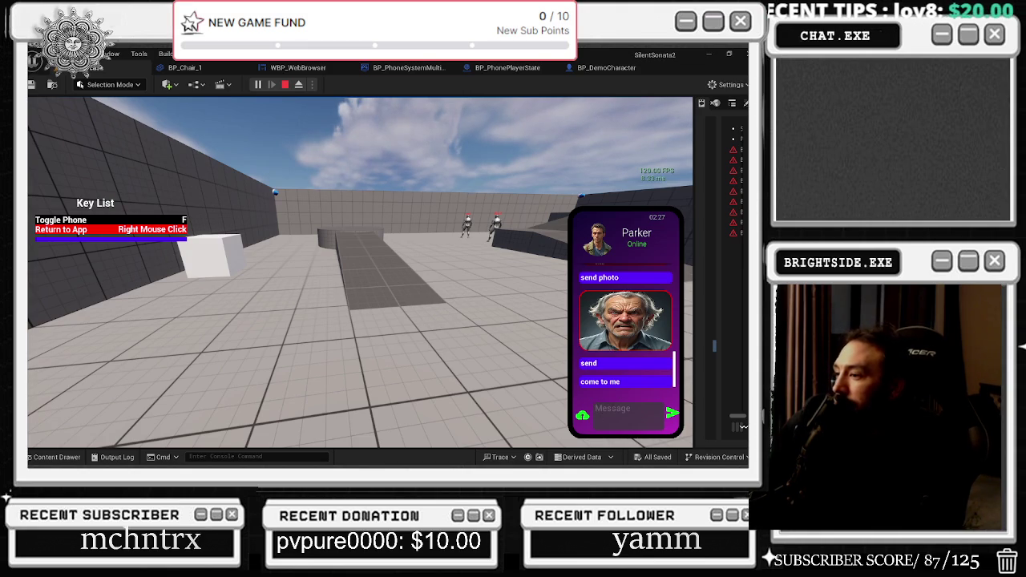
type("hi")
key("Return")
type("can you sp")
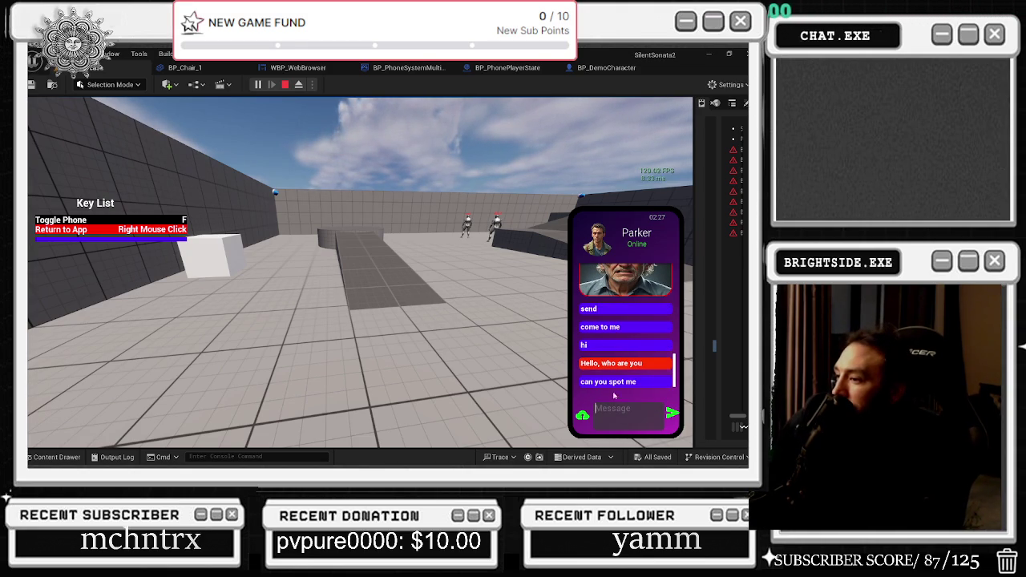
key("Return")
scroll(642, 345, "up", 2)
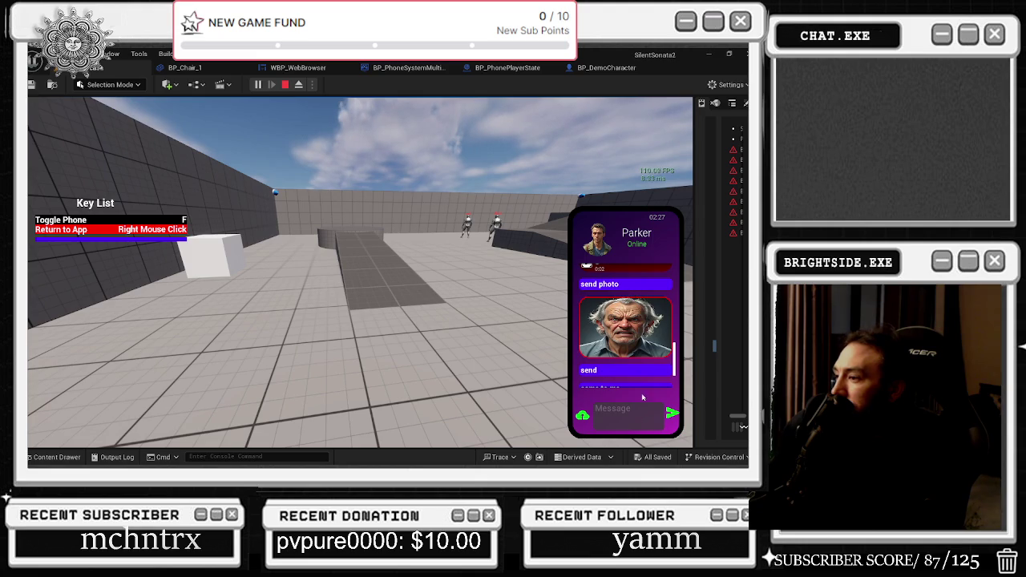
right_click(642, 396)
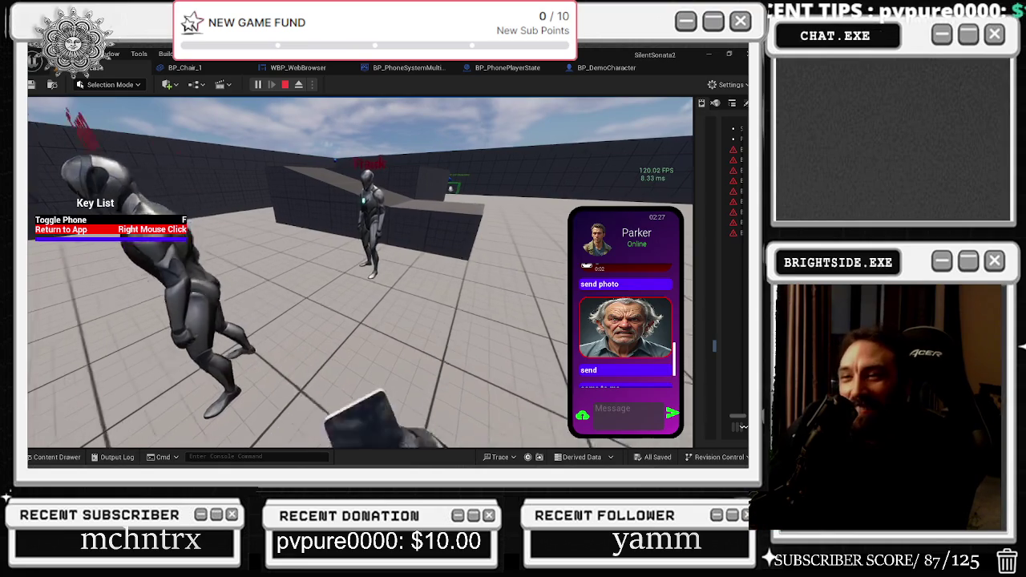
key("Escape")
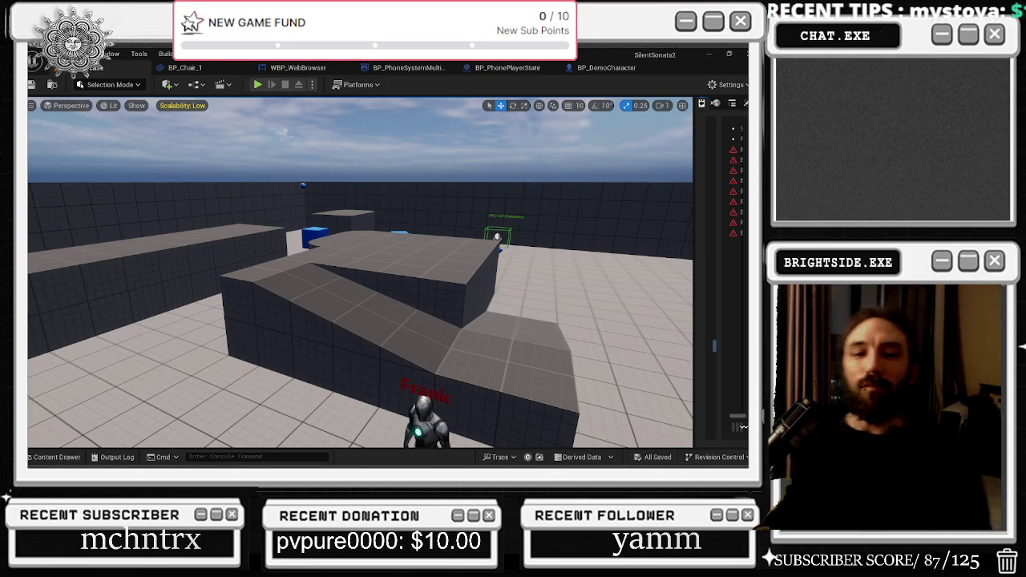
Bring up the Windows window switcher with Alt+Tab.
key("alt+Tab")
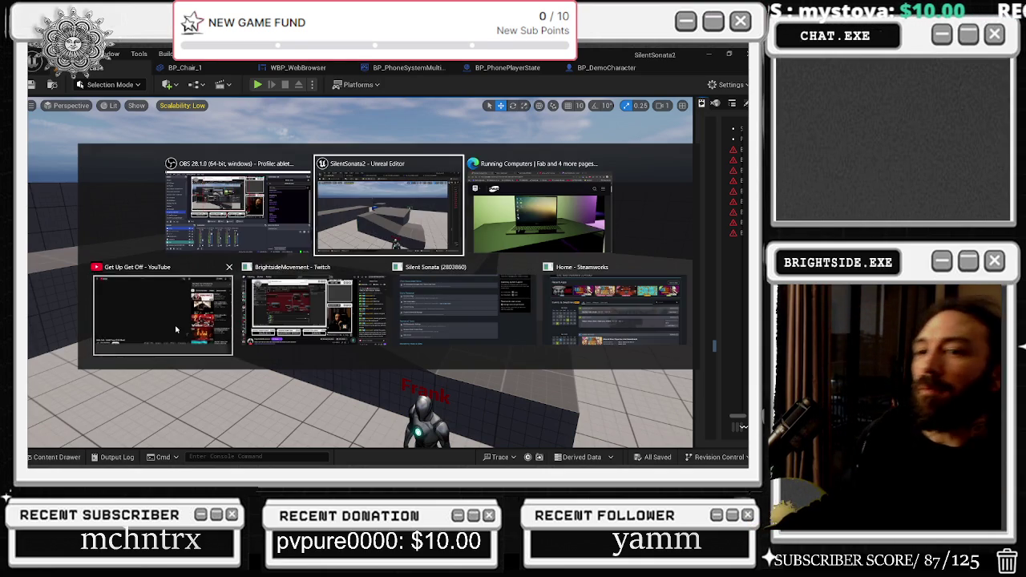
Switch to YouTube, resume the 'Get Up Get Off' video and scroll down the page.
key("alt+Tab")
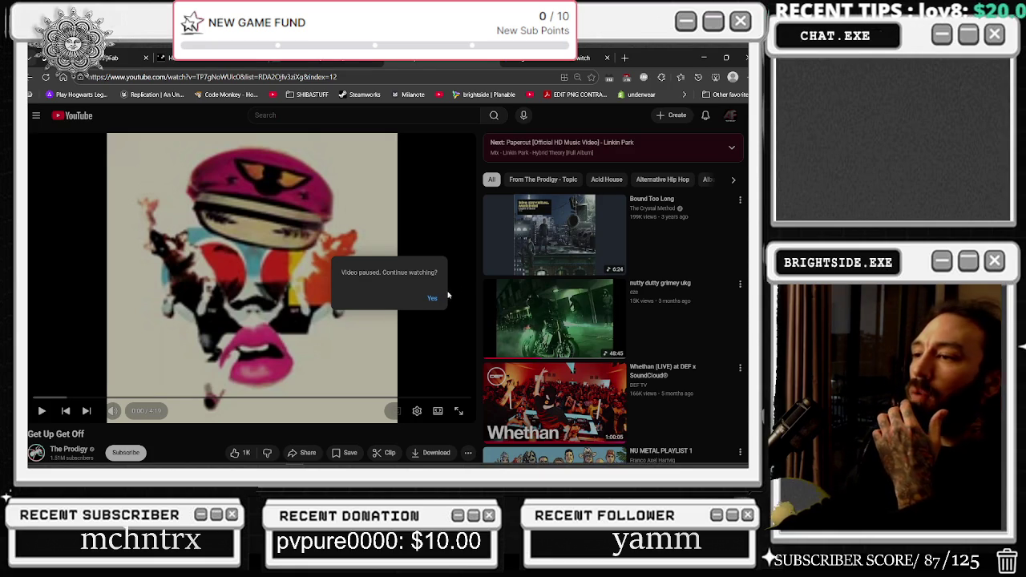
left_click(432, 297)
scroll(258, 304, "down", 2)
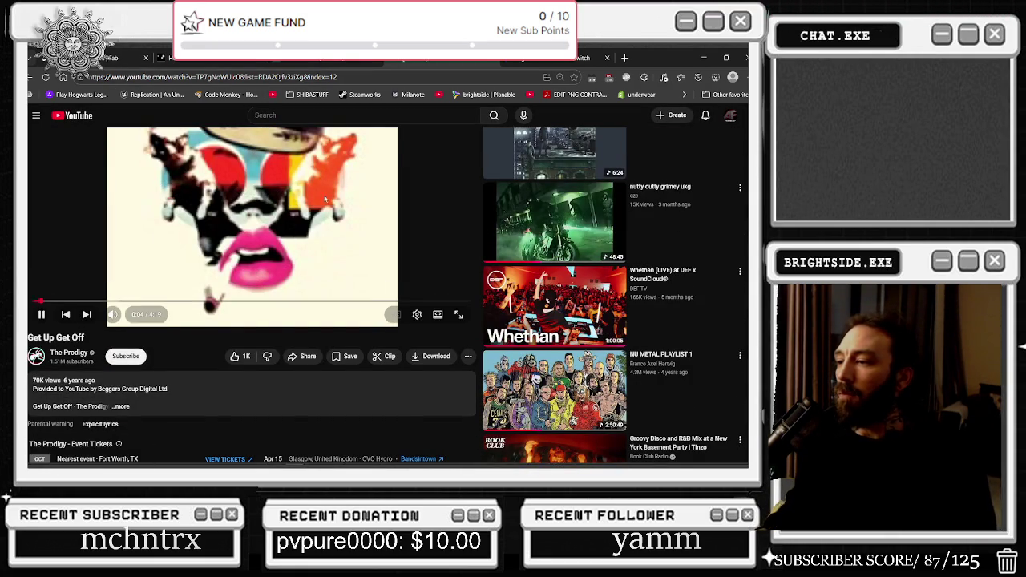
scroll(326, 192, "down", 1)
scroll(319, 225, "down", 2)
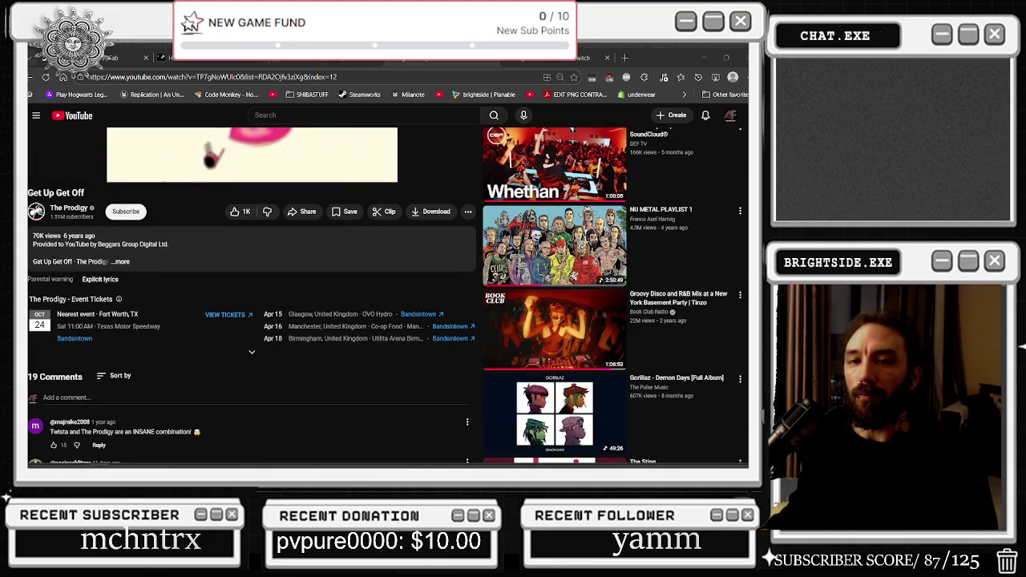
Look further down the video page, return to the top, and minimize the browser.
mouse_move(643, 197)
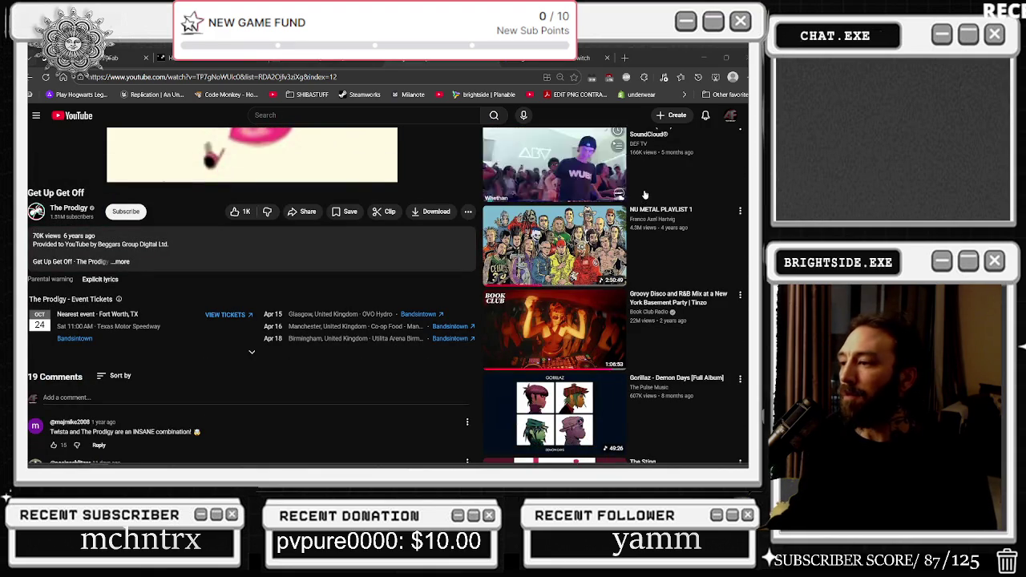
mouse_move(577, 218)
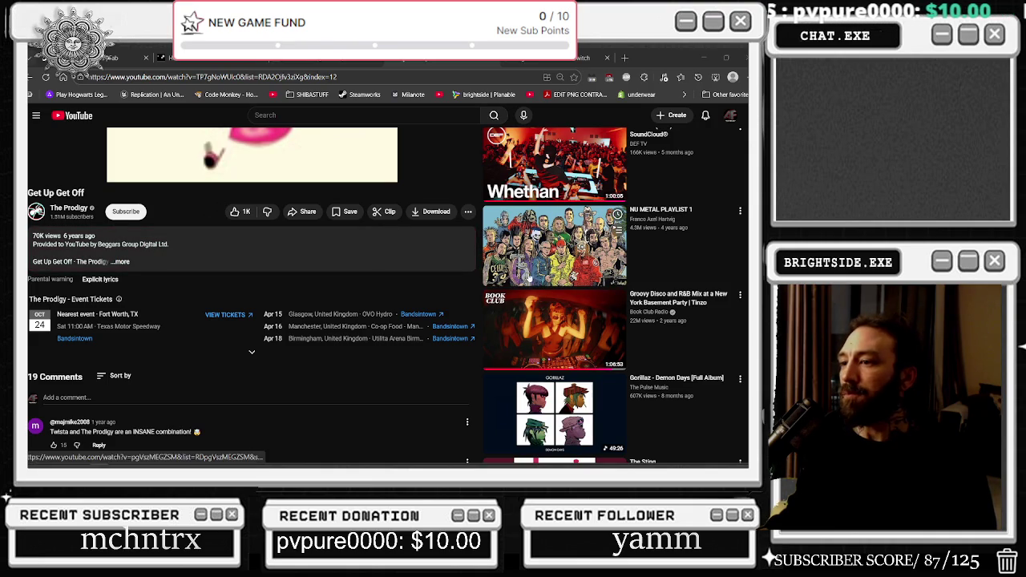
scroll(519, 277, "down", 3)
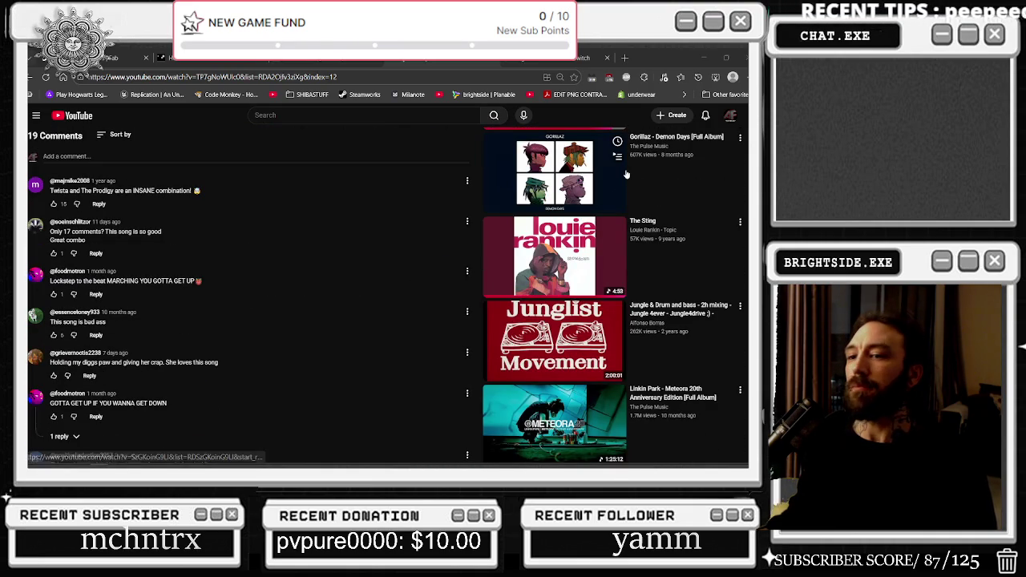
key("Home")
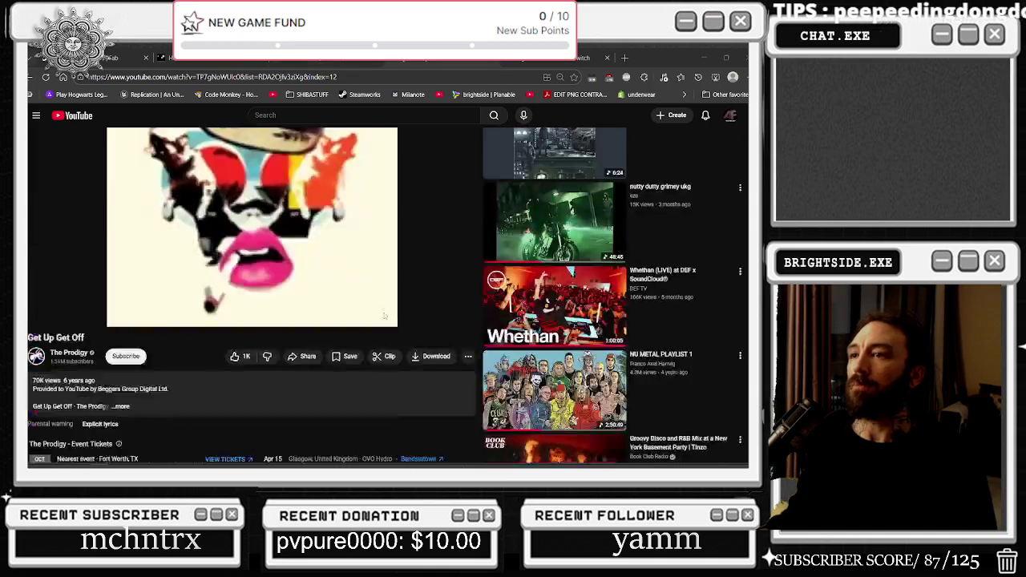
left_click(703, 58)
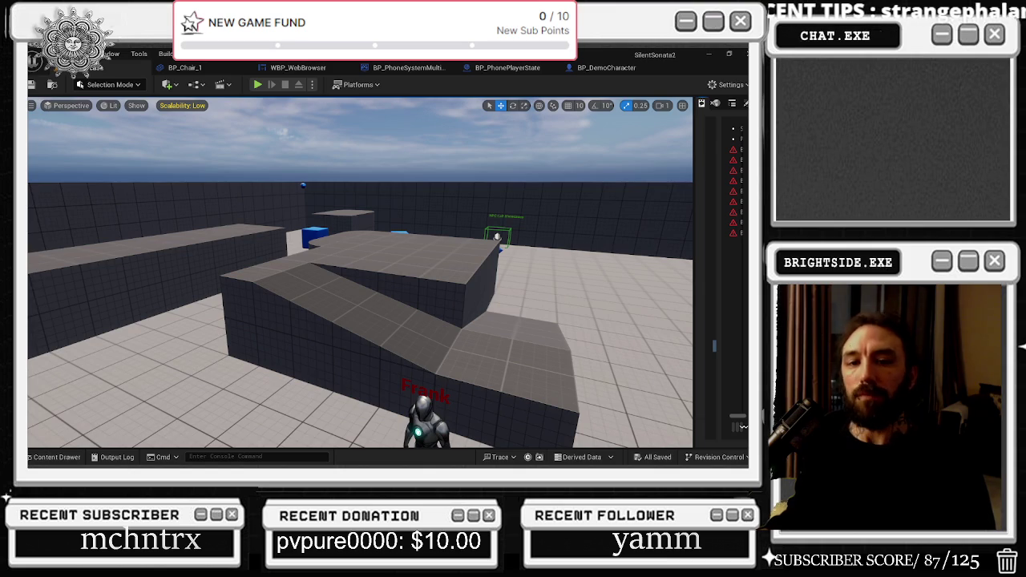
Shift the Arrow and Get World Location nodes left in BP_Chair_1, then return to WBP_WebBrowser.
left_click(188, 70)
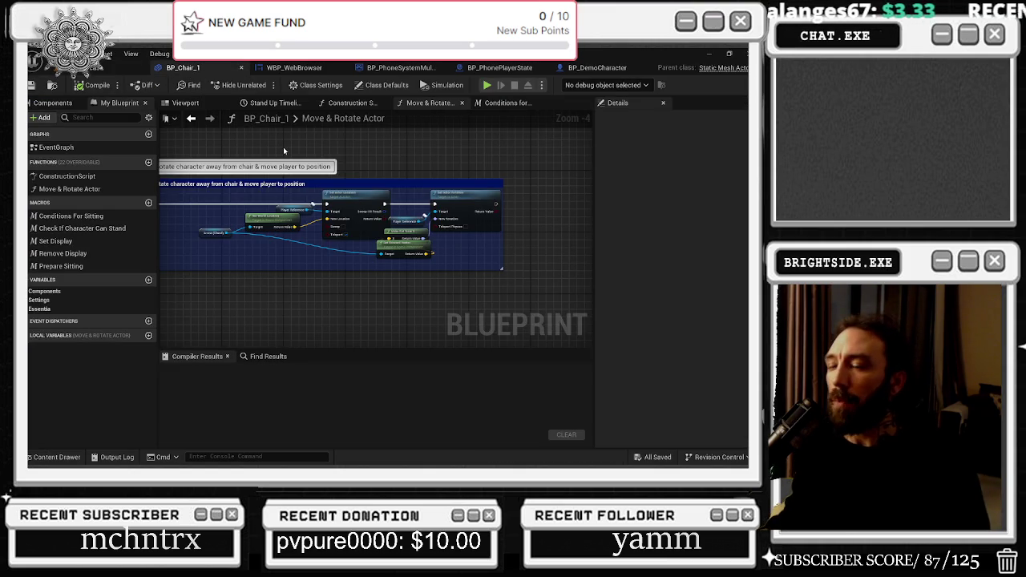
mouse_move(214, 217)
left_mouse_down()
mouse_move(301, 234)
mouse_move(263, 220)
left_mouse_up()
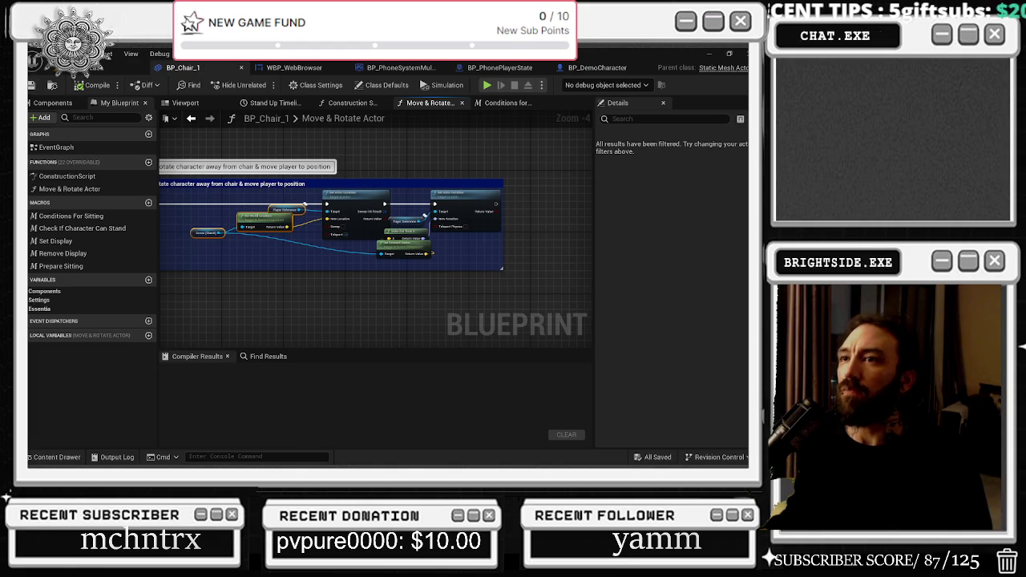
left_click(294, 67)
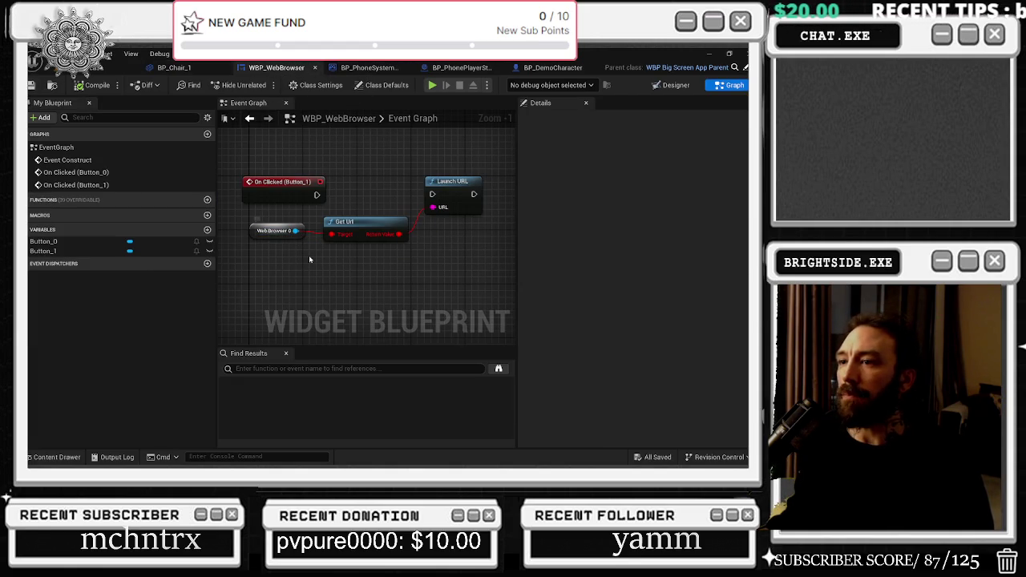
Search 'get url' with Context Sensitive off and add the Media Source Get Url node.
right_click(335, 269)
type("get url")
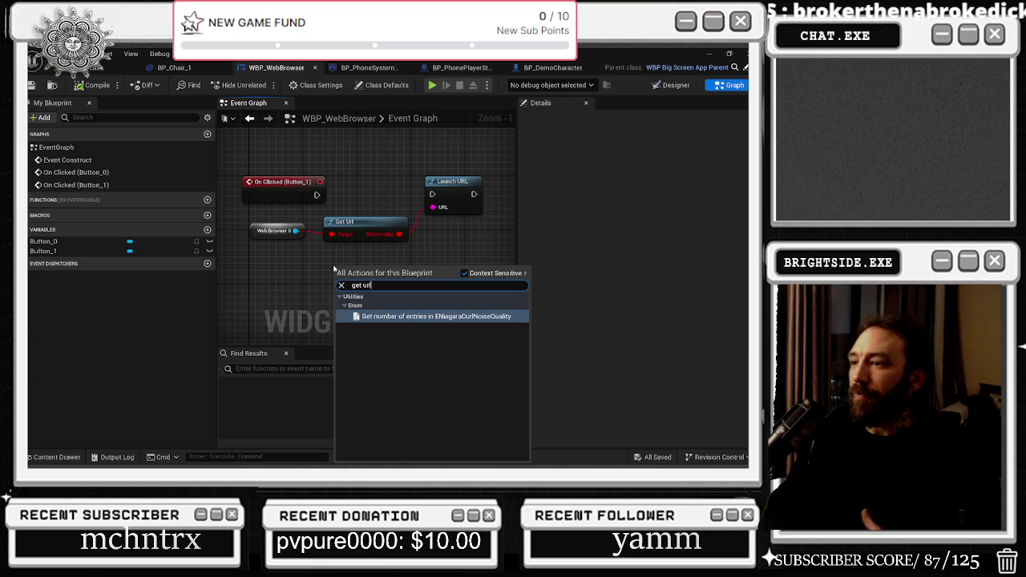
left_click(474, 273)
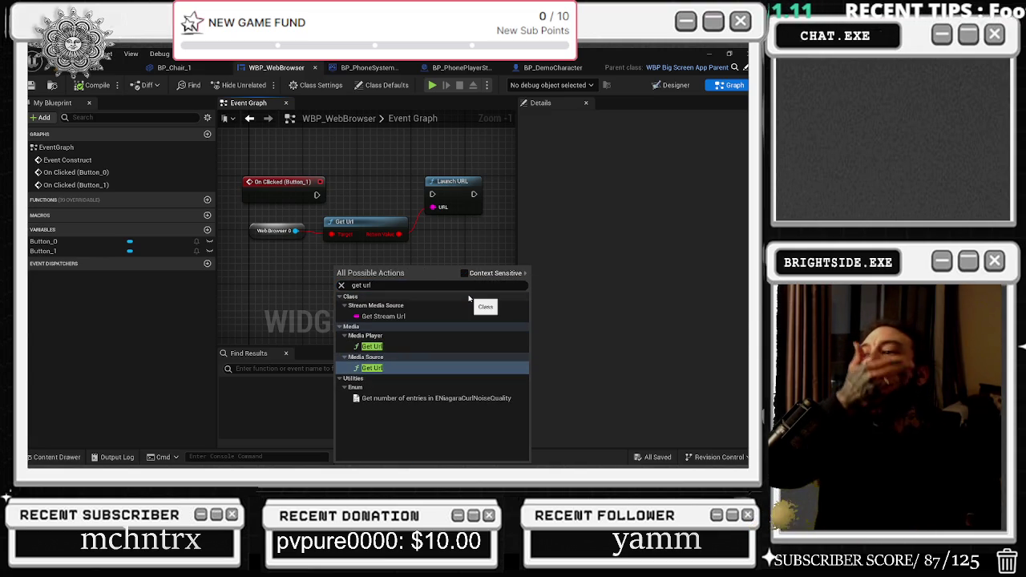
left_click(384, 367)
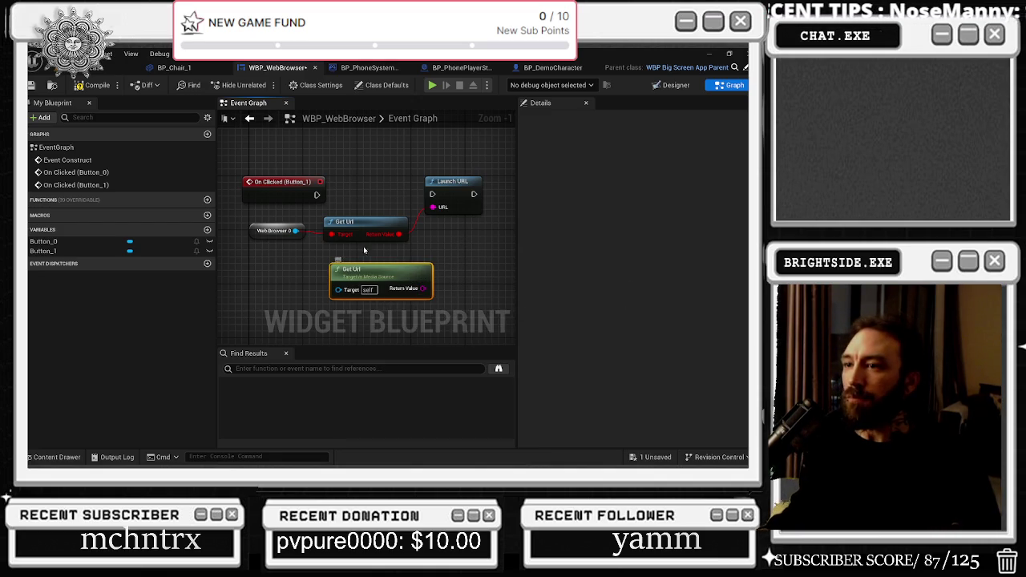
left_click(292, 233)
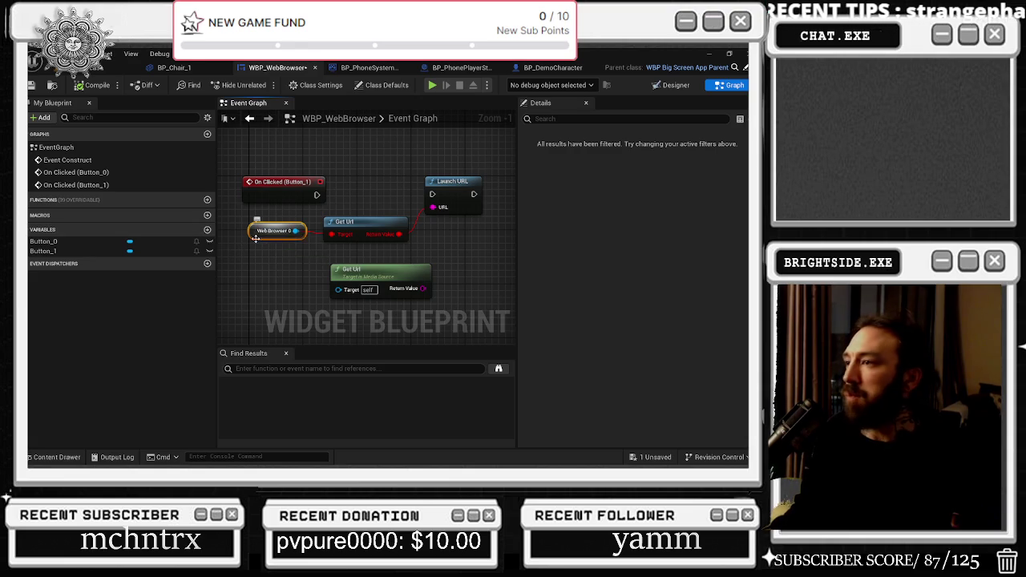
Move the WebBrowser 0 node and wire Get Url's Return Value into Launch URL's URL pin.
left_click(295, 239)
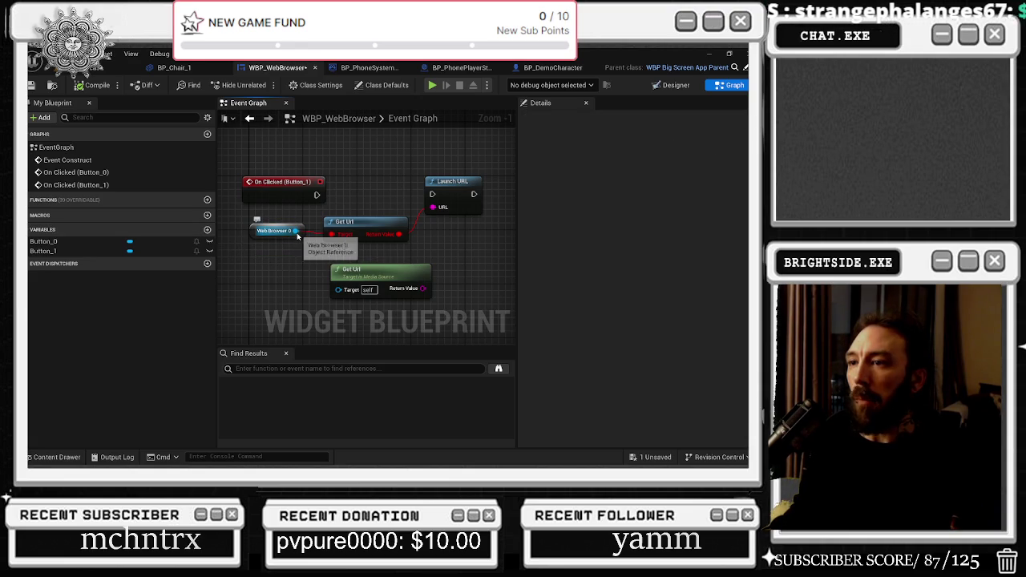
left_click_drag(266, 235, 246, 242)
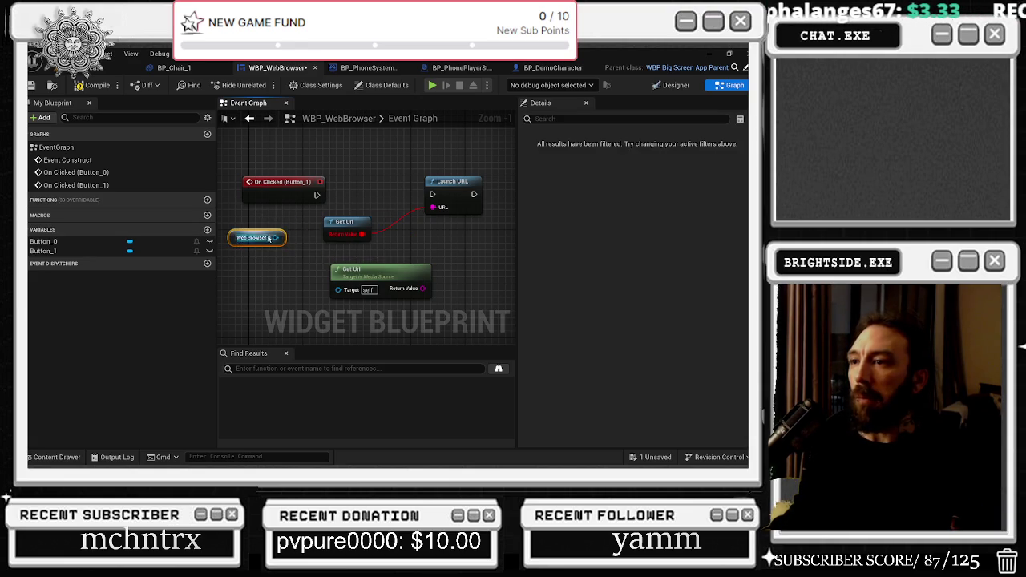
left_click(342, 224)
mouse_move(423, 288)
left_mouse_down()
mouse_move(417, 203)
mouse_move(433, 205)
left_mouse_up()
left_click(453, 186)
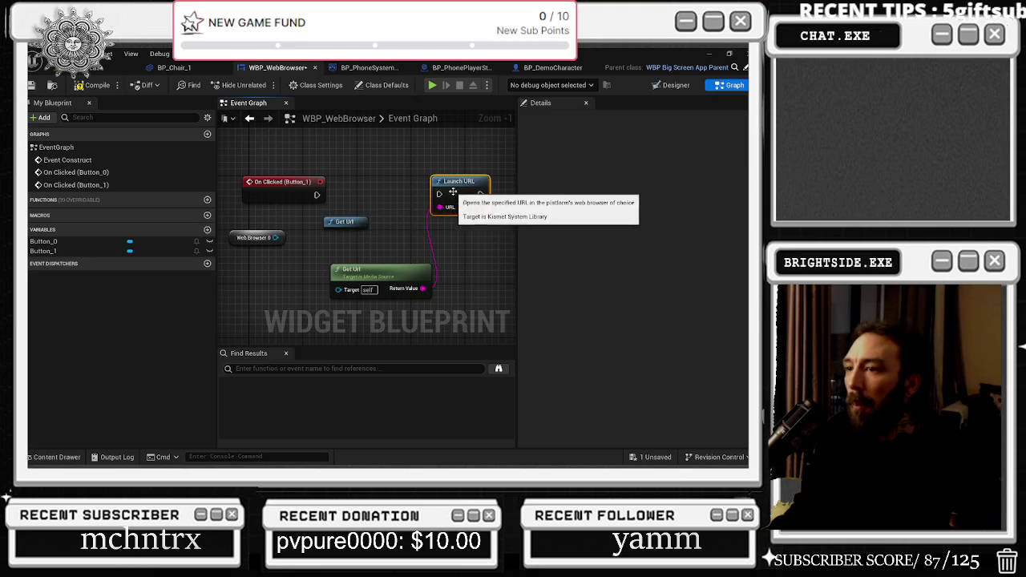
Promote Get Url's Target pin to a new Media Source variable and launch a play session.
left_click(376, 279)
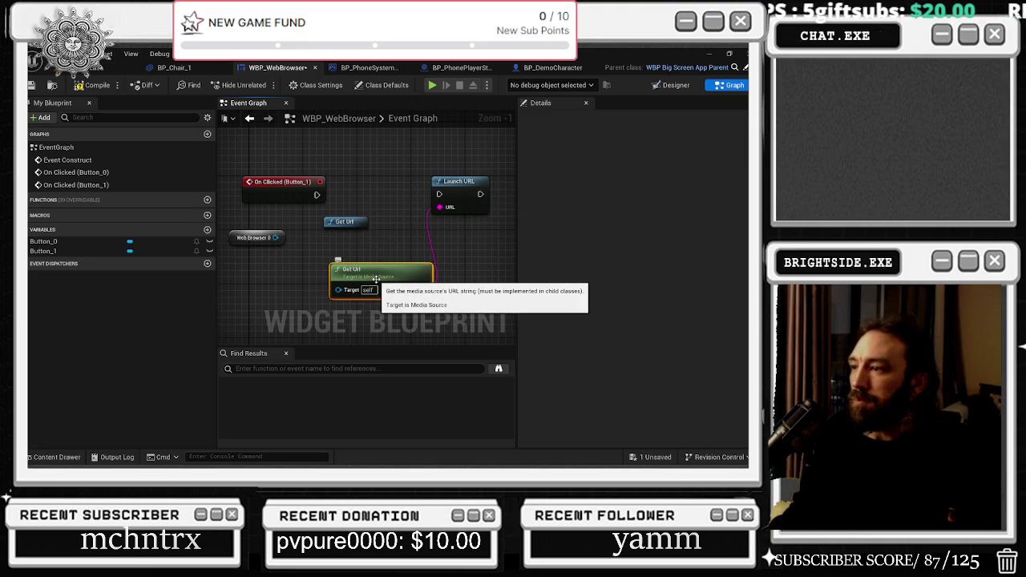
left_click_drag(376, 279, 376, 223)
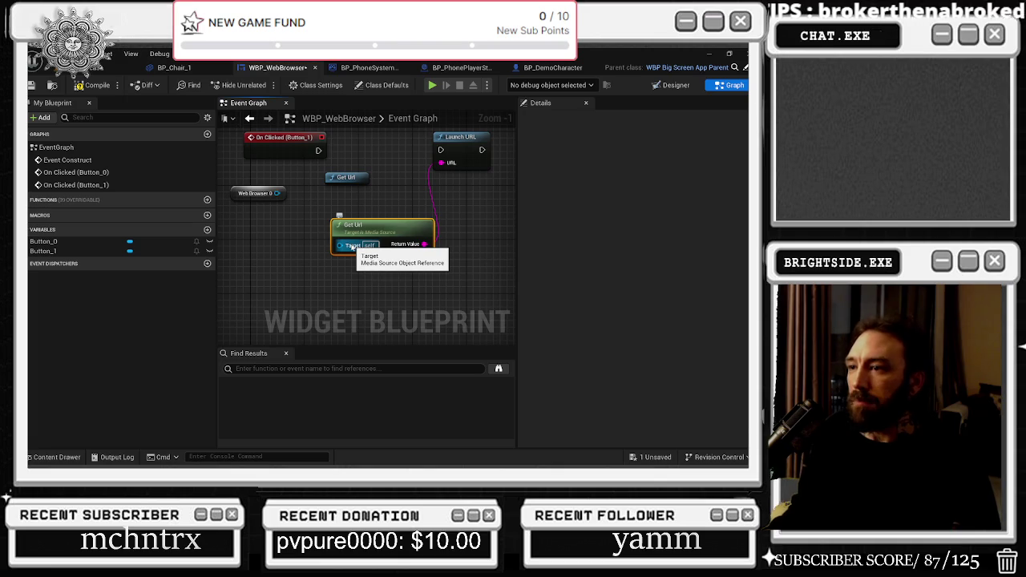
right_click(352, 246)
left_click(393, 273)
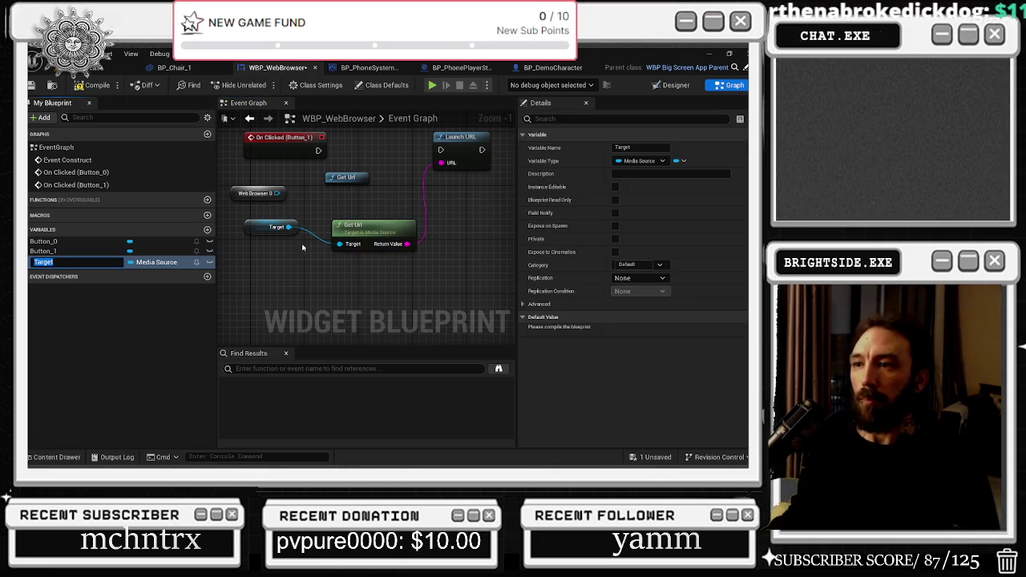
type("W")
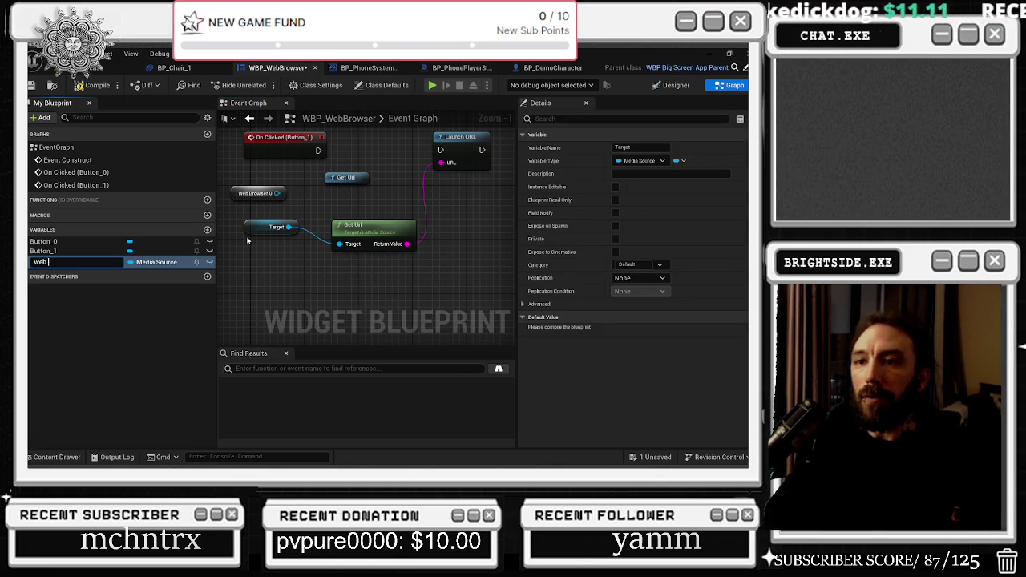
key("alt+p")
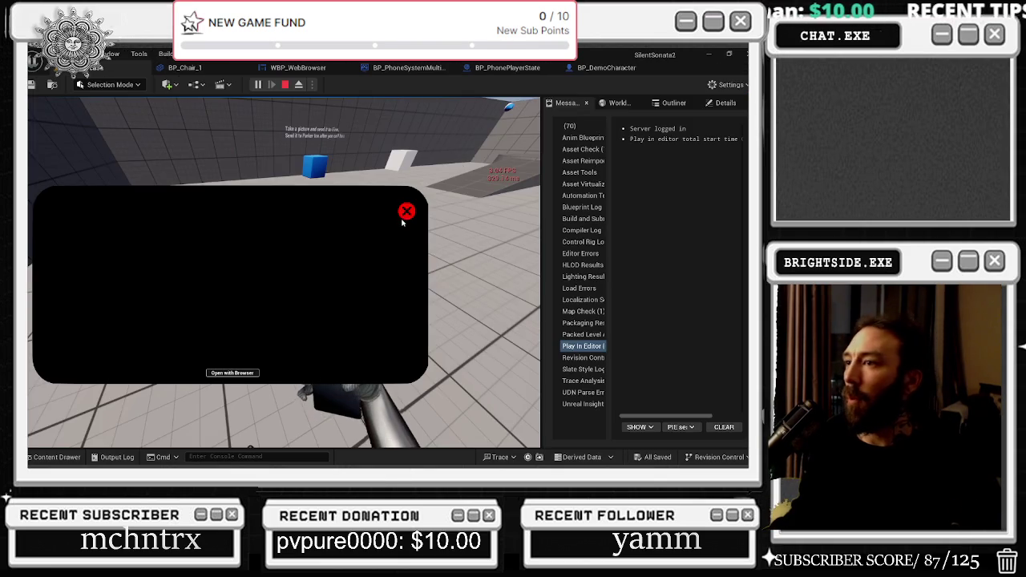
Briefly show the phone in PIE, stop, close BP_Chair_1 and return to WBP_WebBrowser.
key("f")
key("Escape")
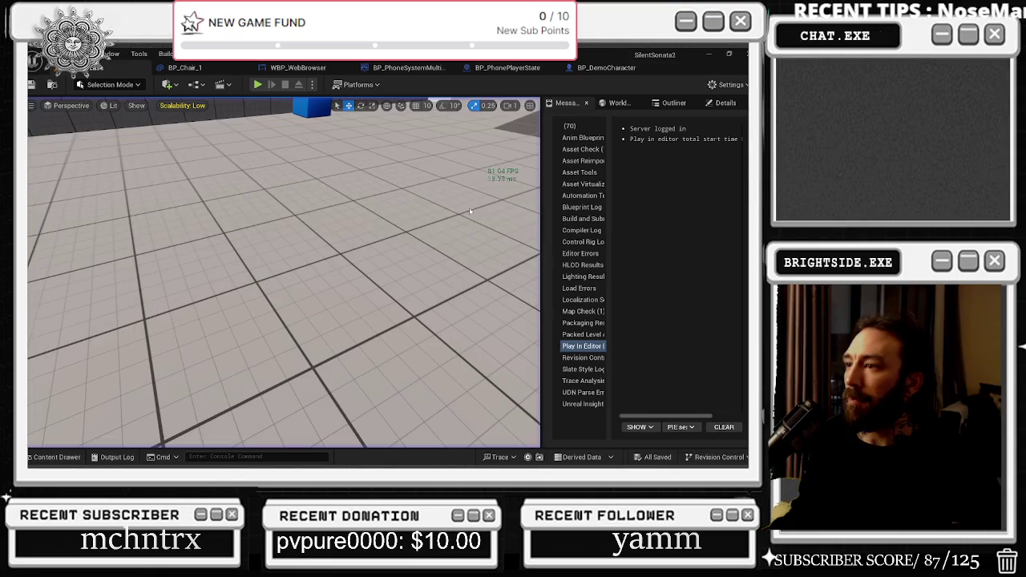
left_click(609, 68)
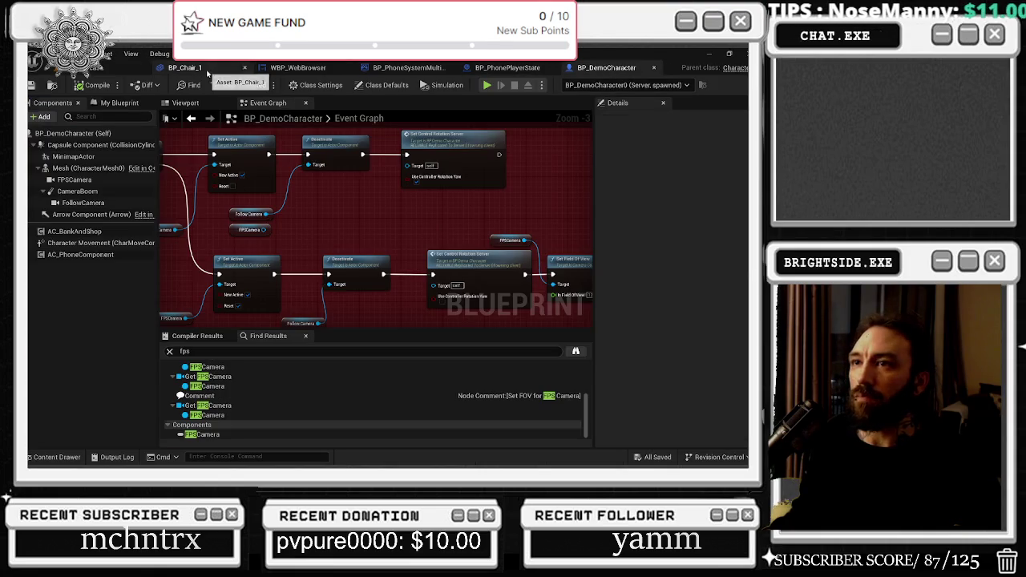
left_click(213, 69)
left_click(243, 68)
left_click(215, 69)
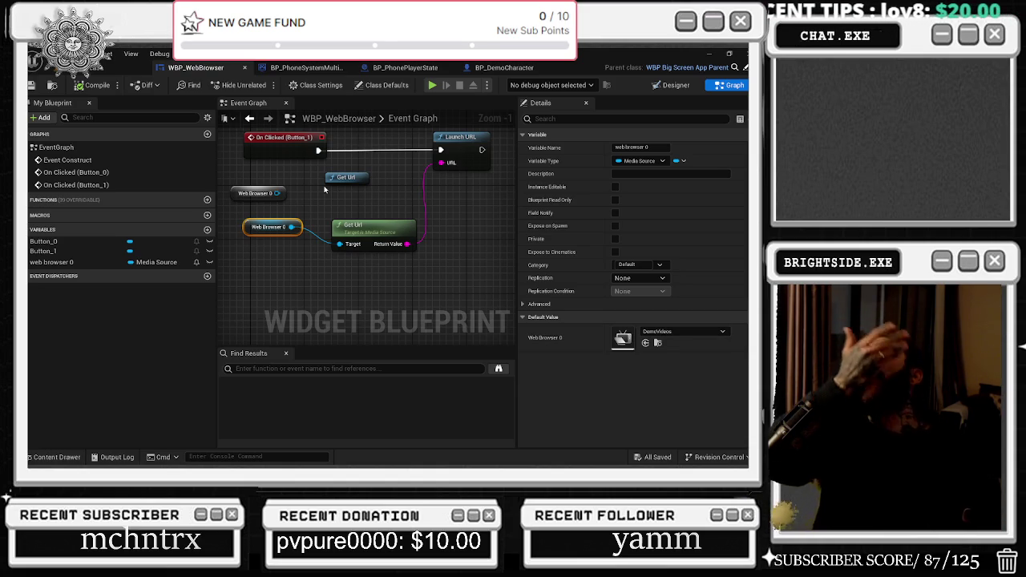
left_click_drag(413, 214, 373, 224)
right_click(422, 215)
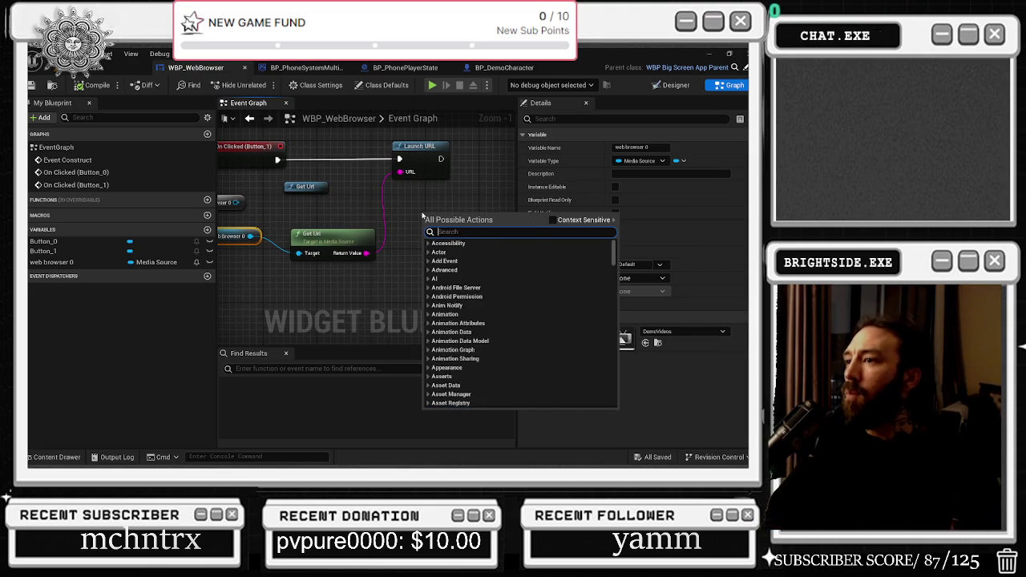
type("web")
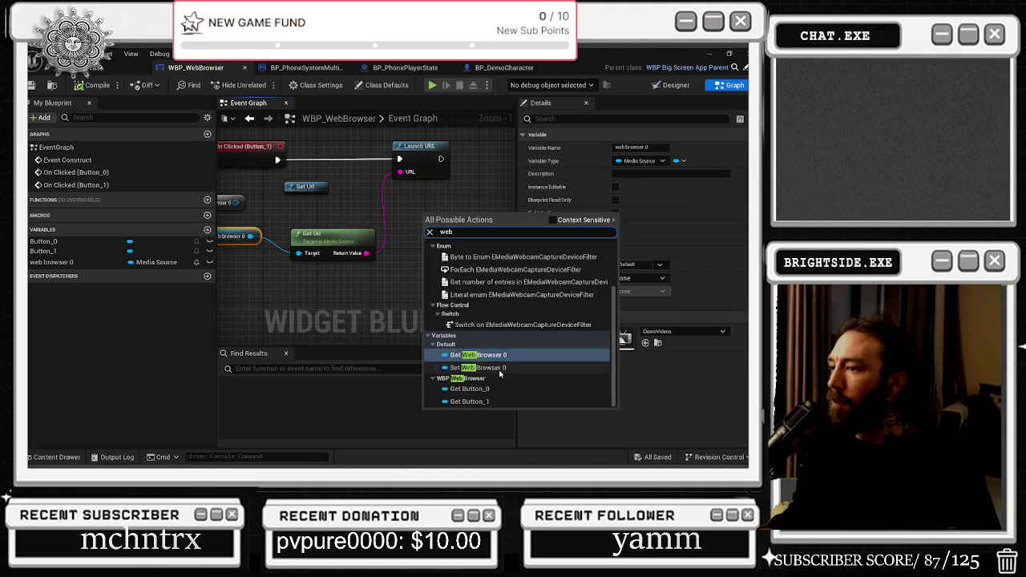
scroll(508, 350, "up", 3)
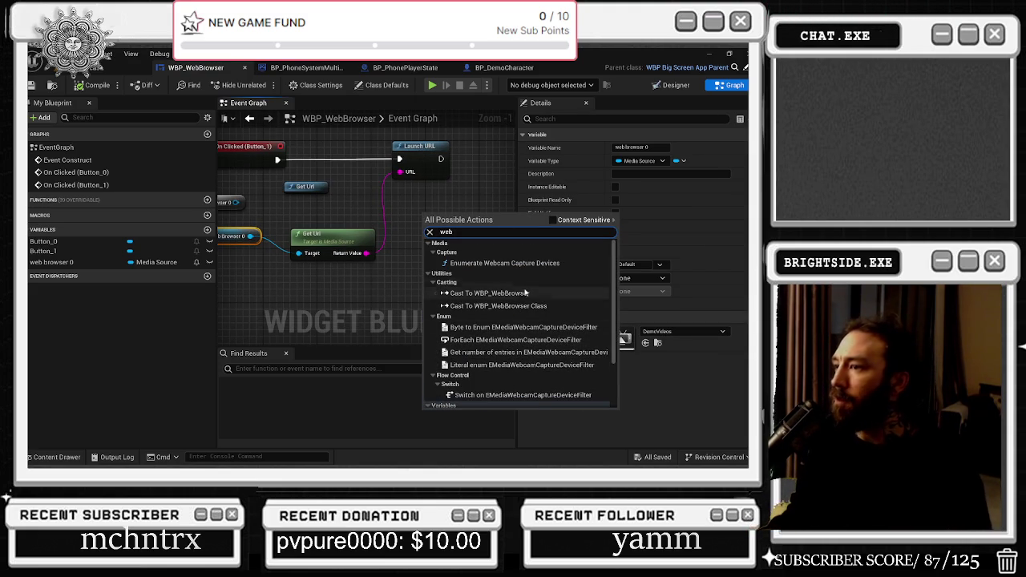
left_click(553, 219)
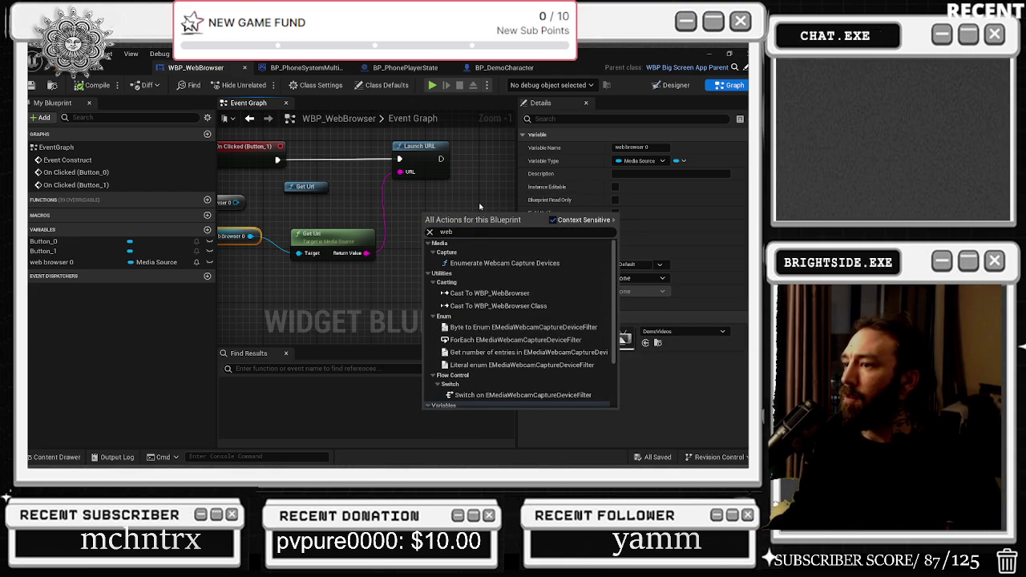
key("BackSpace")
key("BackSpace")
key("BackSpace")
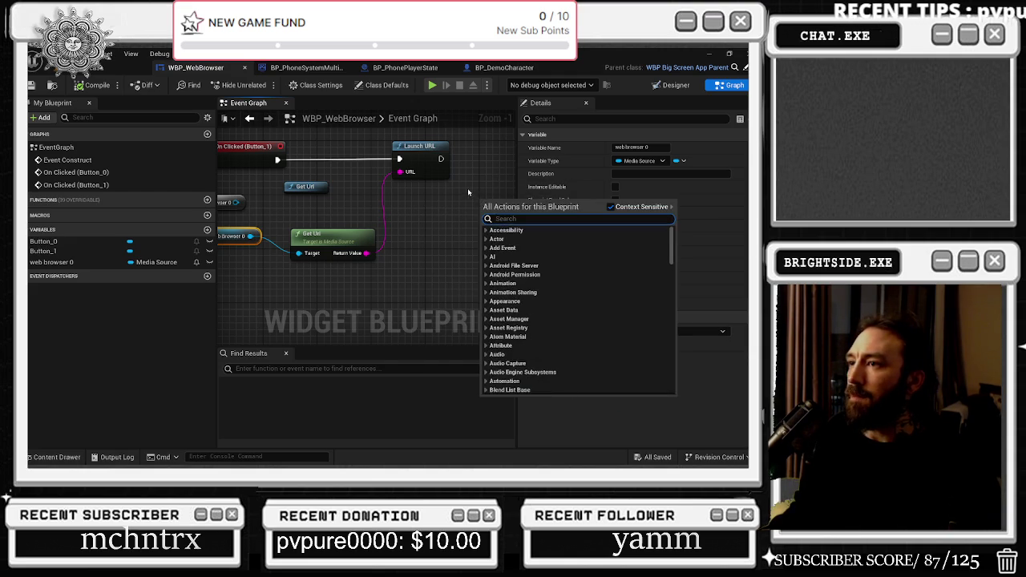
key("Escape")
left_click_drag(434, 208, 380, 232)
right_click(414, 223)
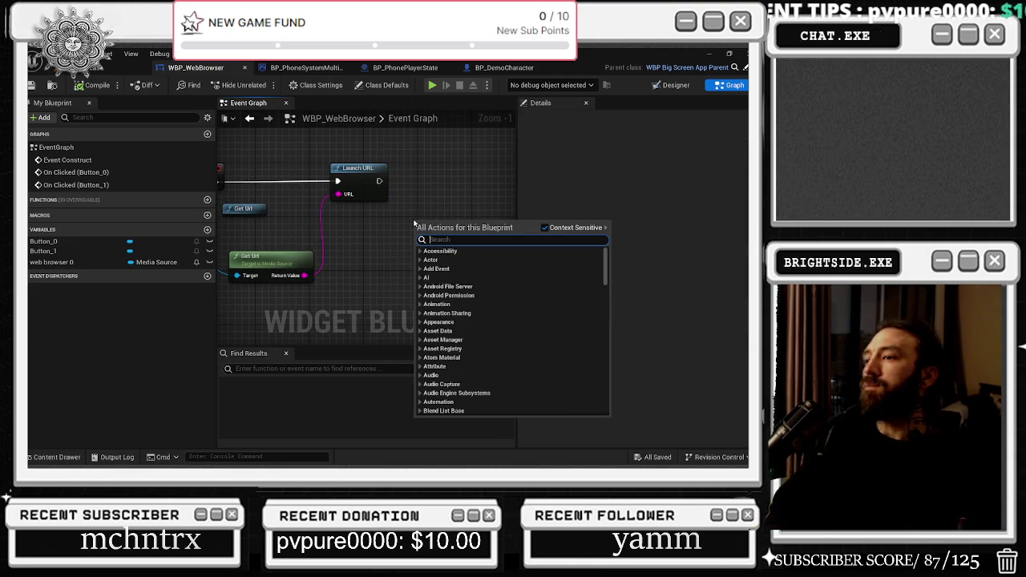
type("link")
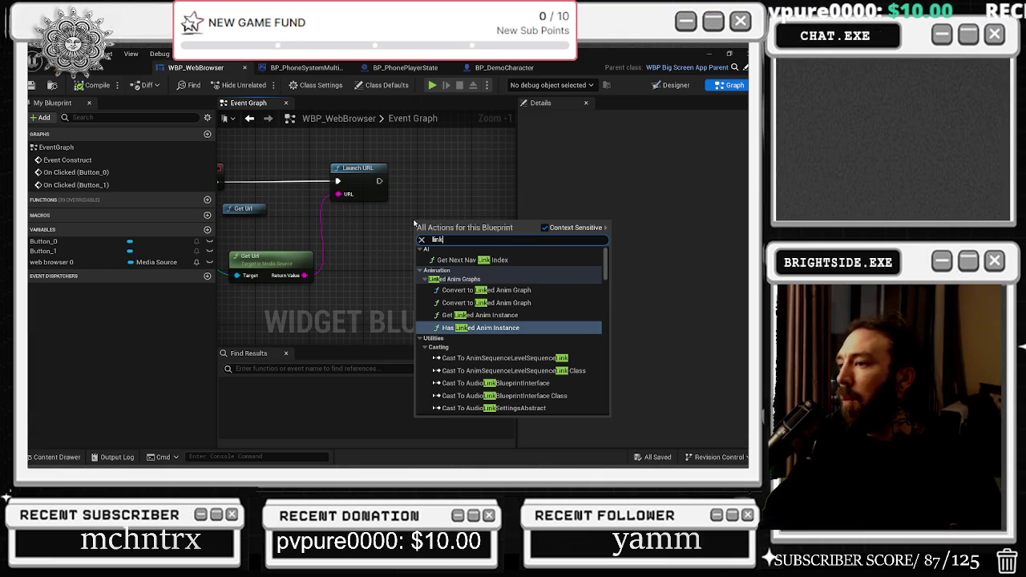
type("url")
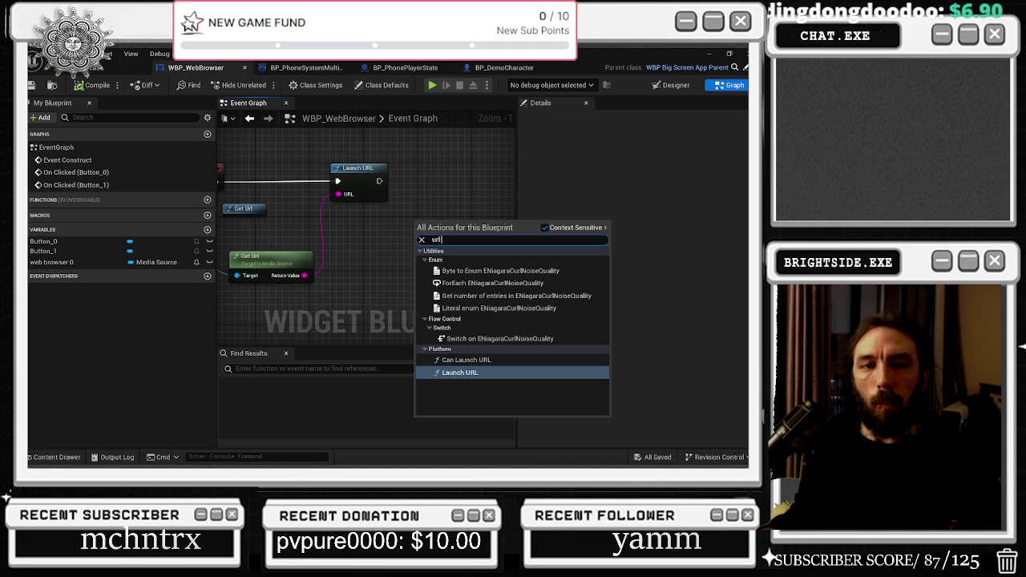
key("Escape")
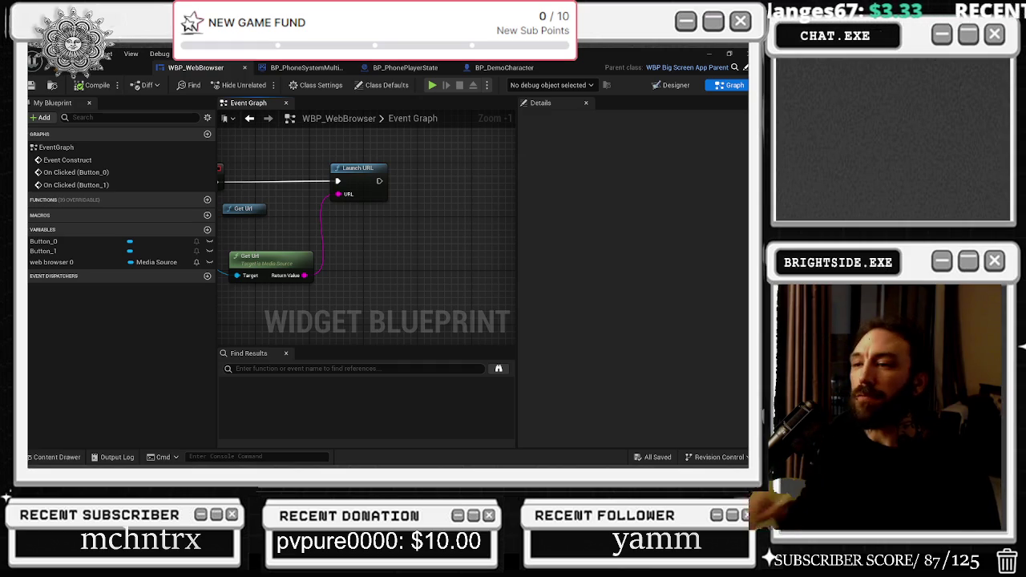
right_click(418, 227)
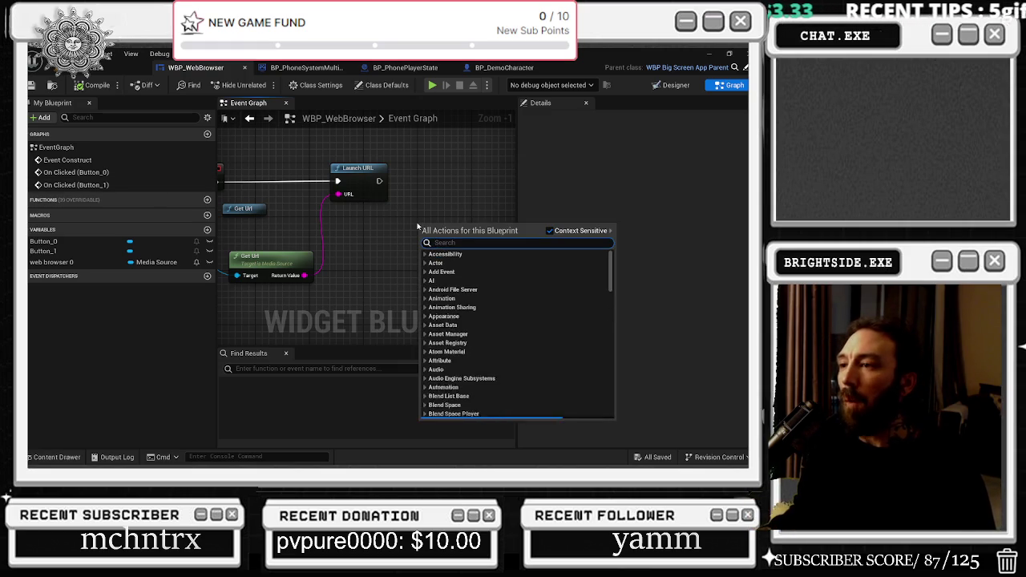
type("link")
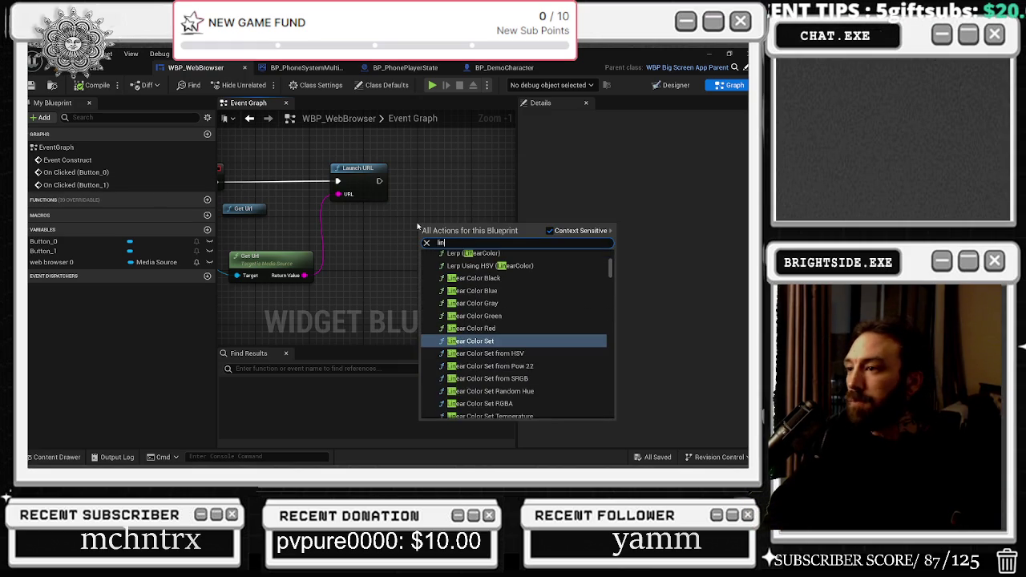
key("alt+Tab")
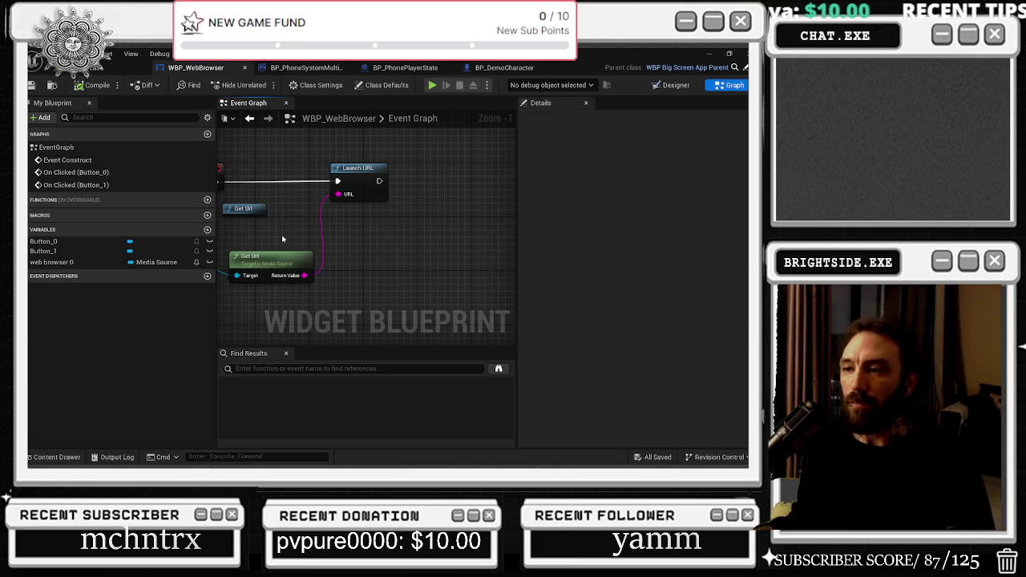
mouse_move(302, 209)
left_mouse_down()
mouse_move(356, 245)
mouse_move(375, 247)
mouse_move(400, 227)
mouse_move(353, 226)
mouse_move(413, 245)
mouse_move(369, 251)
left_mouse_up()
Pan the Event Graph to the Launch URL wiring and break the Get Url-to-URL link.
left_click_drag(388, 206, 401, 207)
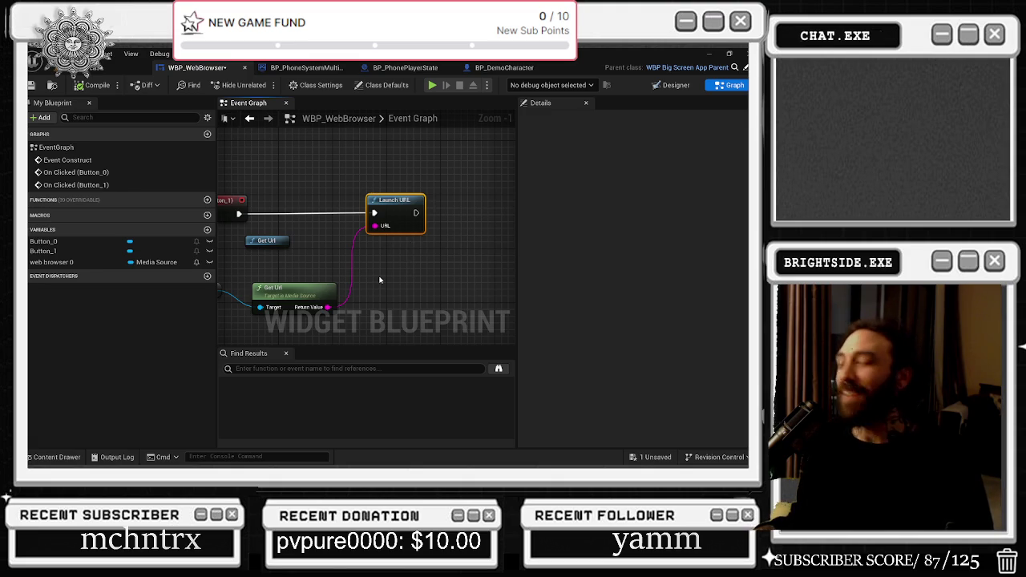
left_click_drag(432, 241, 388, 242)
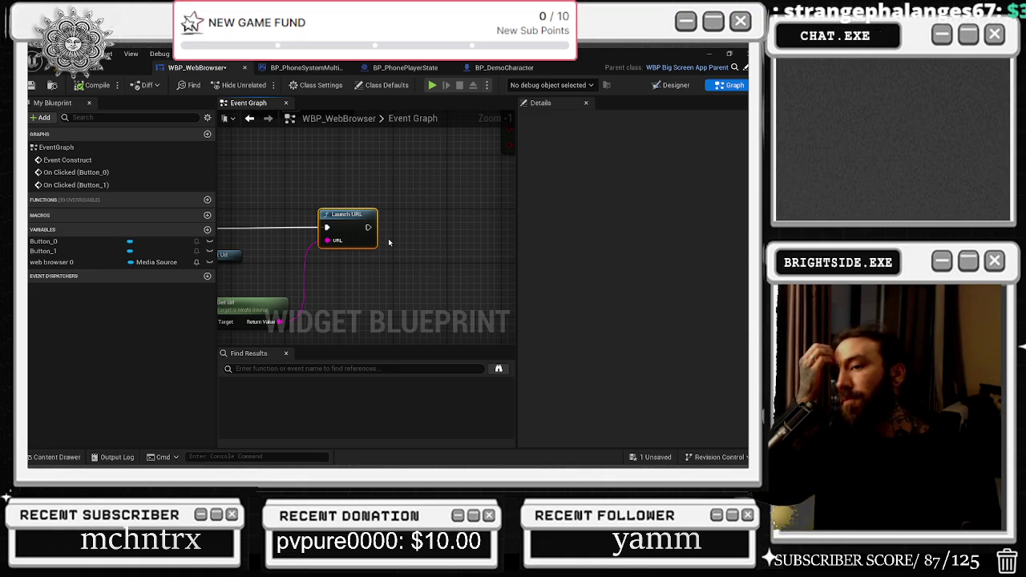
left_click_drag(388, 238, 472, 202)
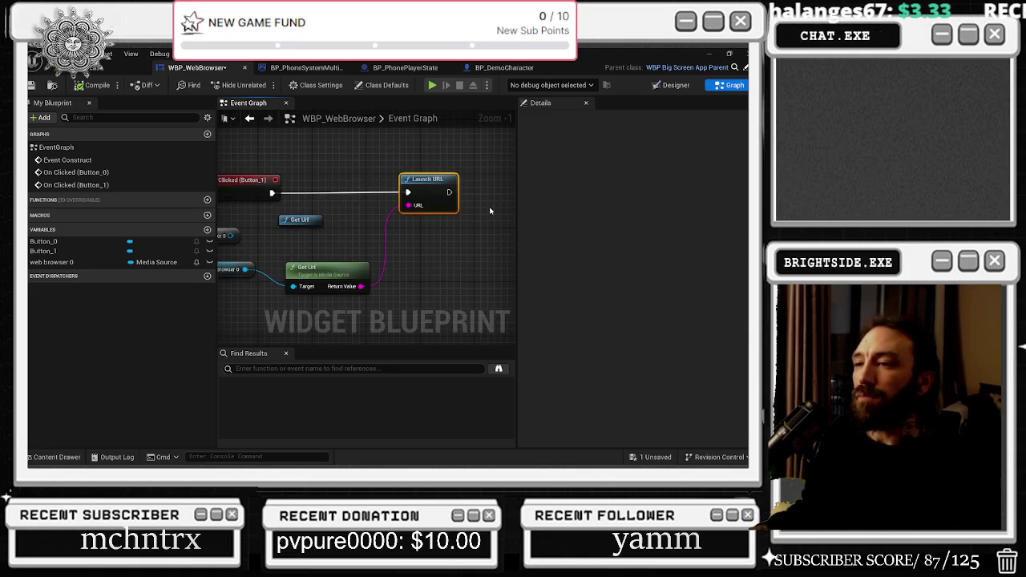
left_click_drag(426, 271, 479, 277)
key("alt+Tab")
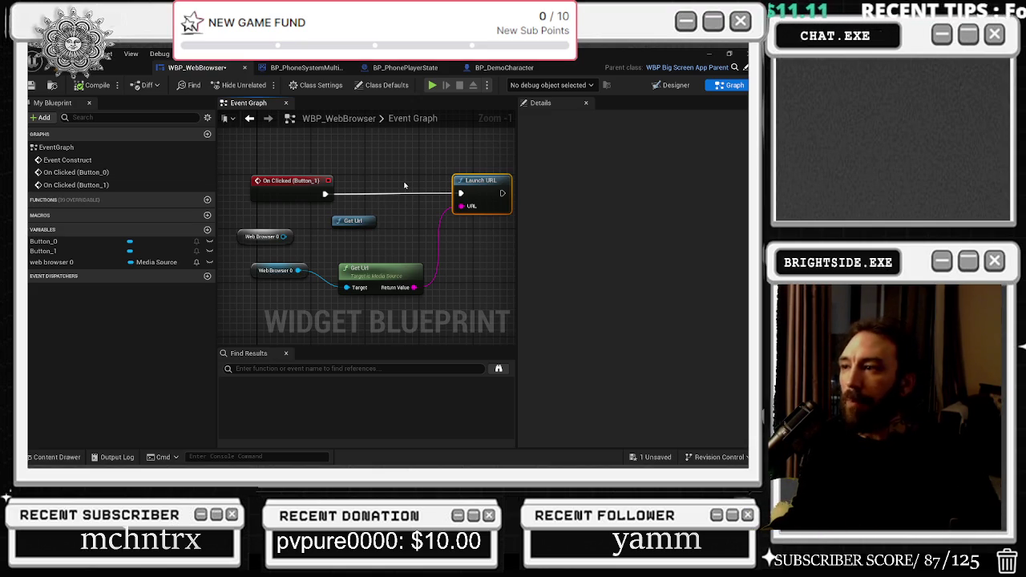
left_click(461, 206, "alt")
mouse_move(472, 220)
left_mouse_down()
mouse_move(395, 212)
mouse_move(410, 239)
left_mouse_up()
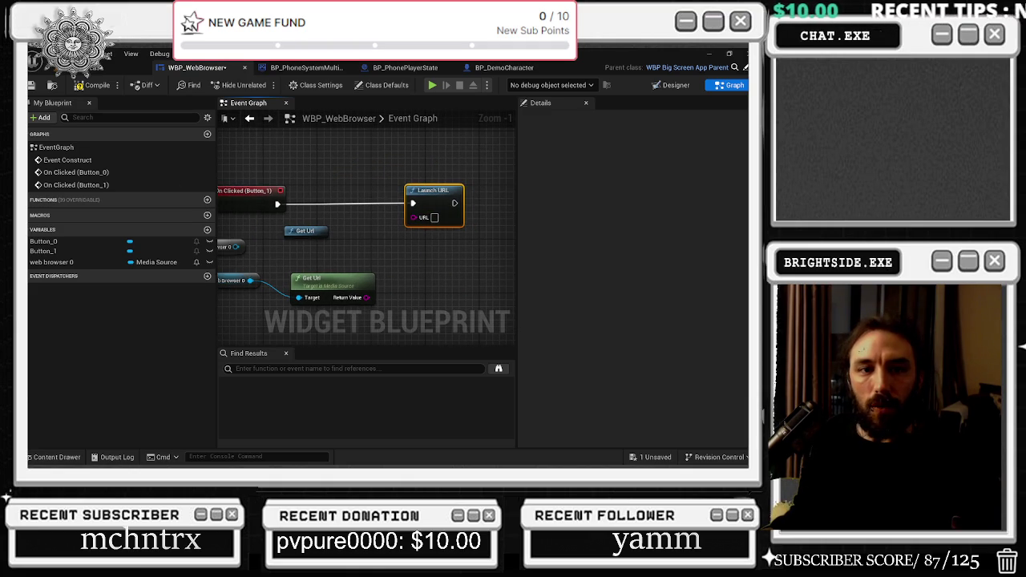
Paste the YouTube address into Launch URL's URL pin and compile WBP_WebBrowser.
left_click(434, 217)
key("ctrl+v")
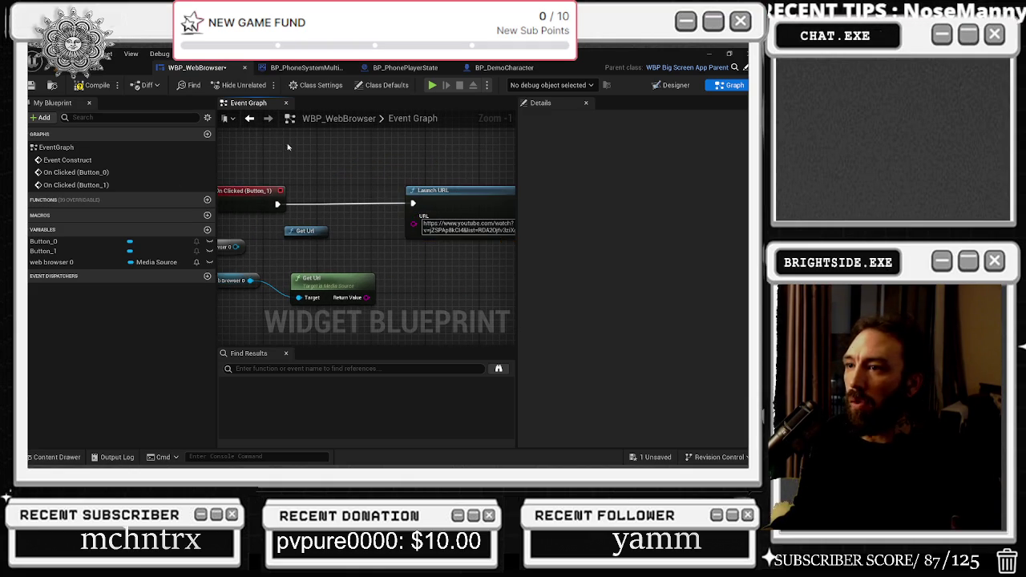
left_click(94, 84)
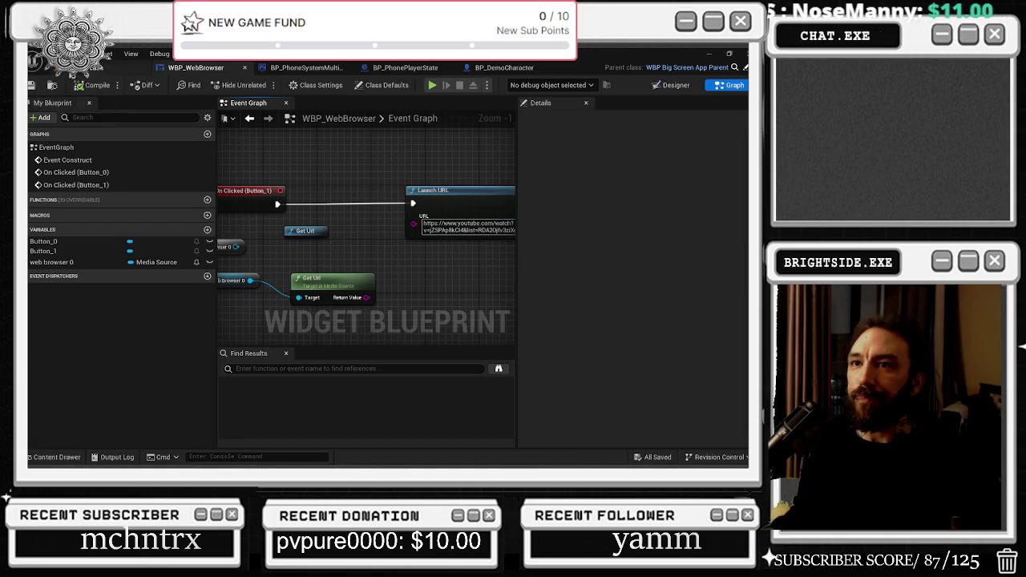
Start a play session, bring up the phone and open its Browser app.
left_click(48, 67)
left_click(255, 87)
key("f")
left_click(476, 407)
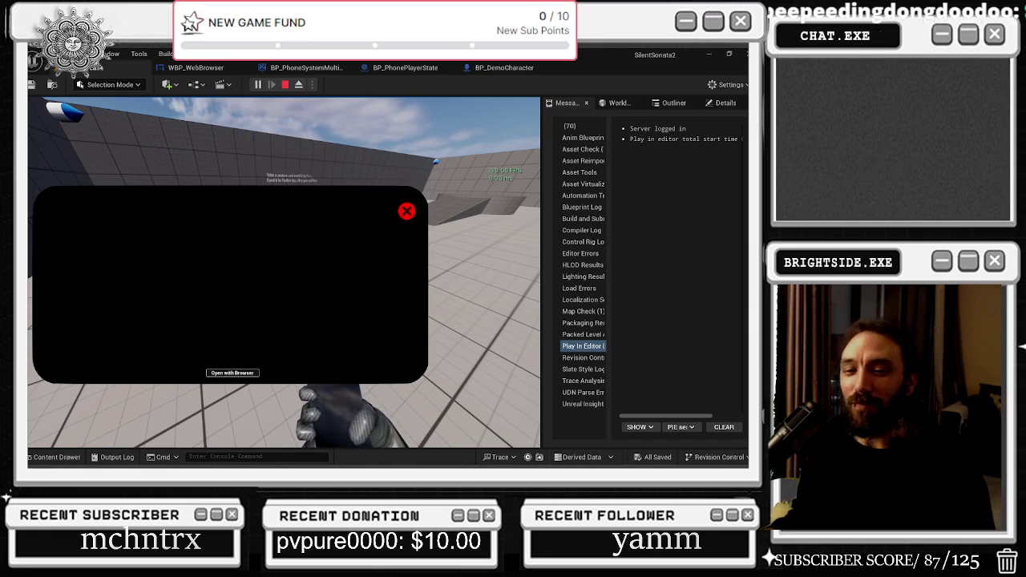
Close the in-game browser panel, reopen the Browser app, and close it again.
left_click(407, 211)
left_click(474, 408)
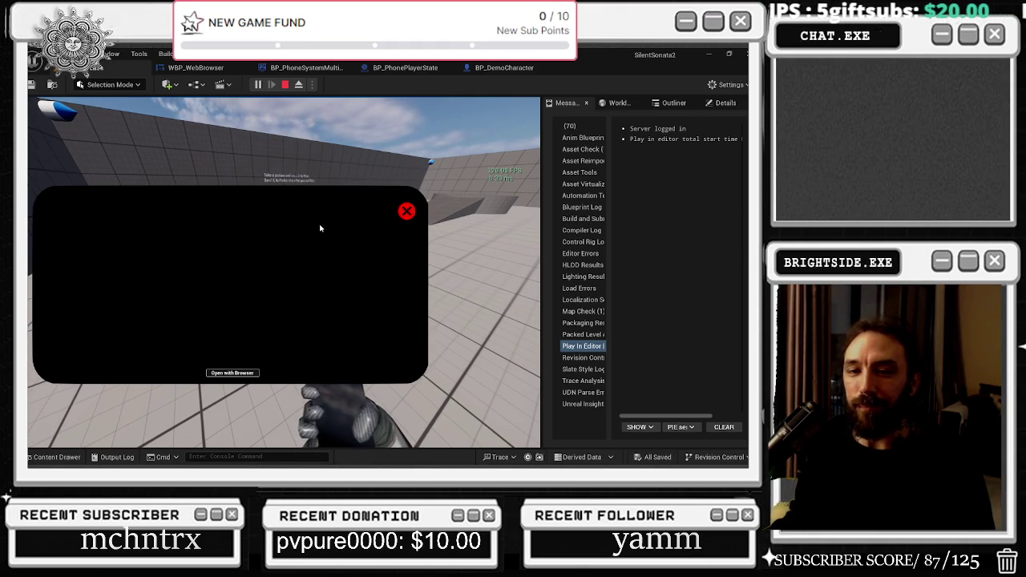
left_click(406, 210)
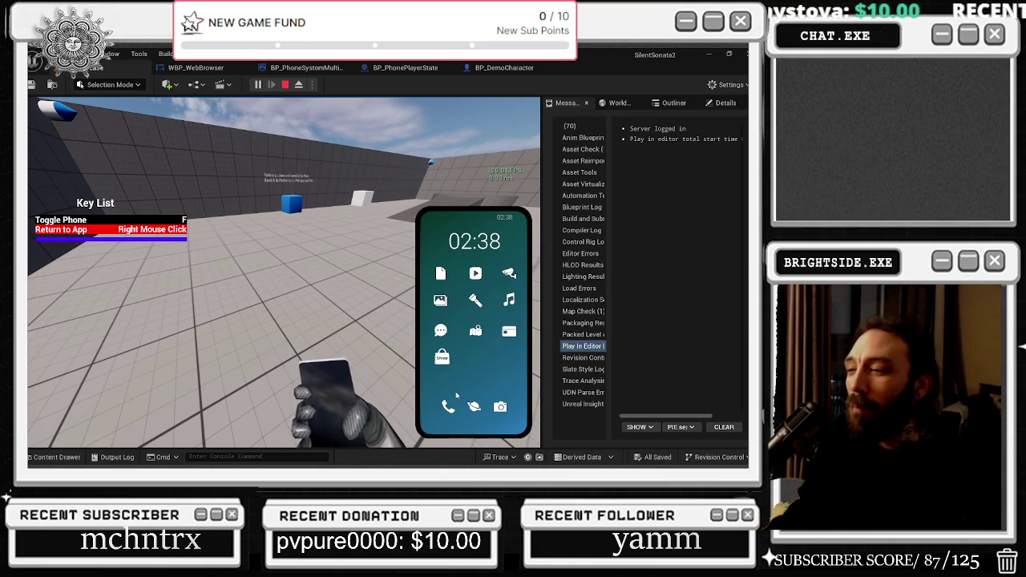
Try the phone's Gallery and Messages apps, returning to the home screen after each.
left_click(500, 407)
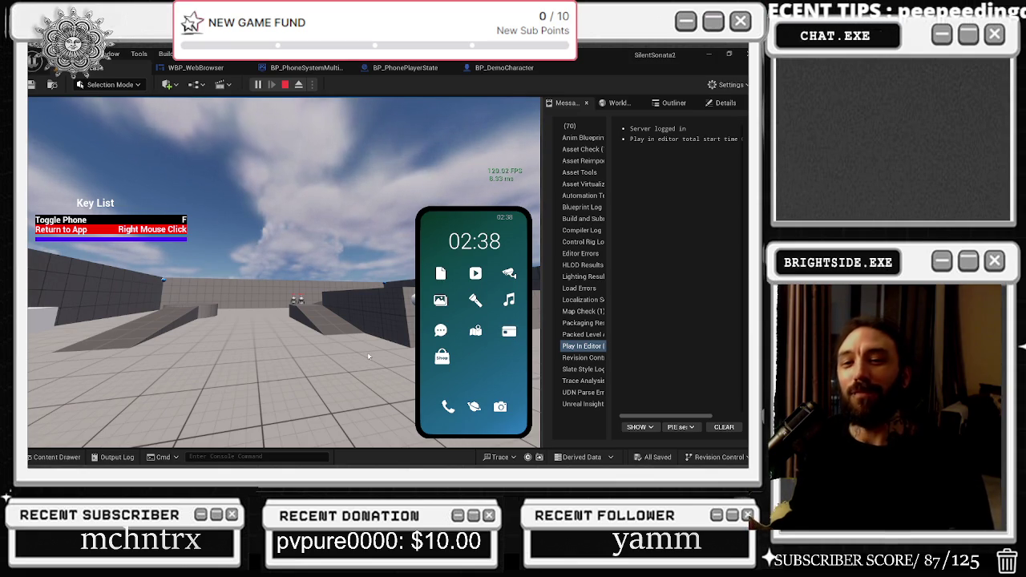
left_click(441, 302)
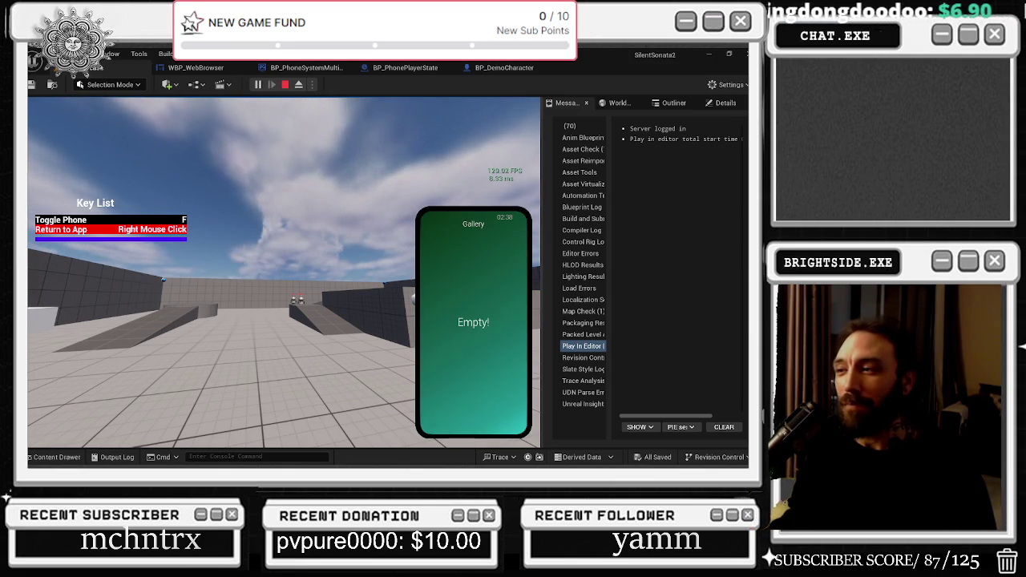
right_click(440, 299)
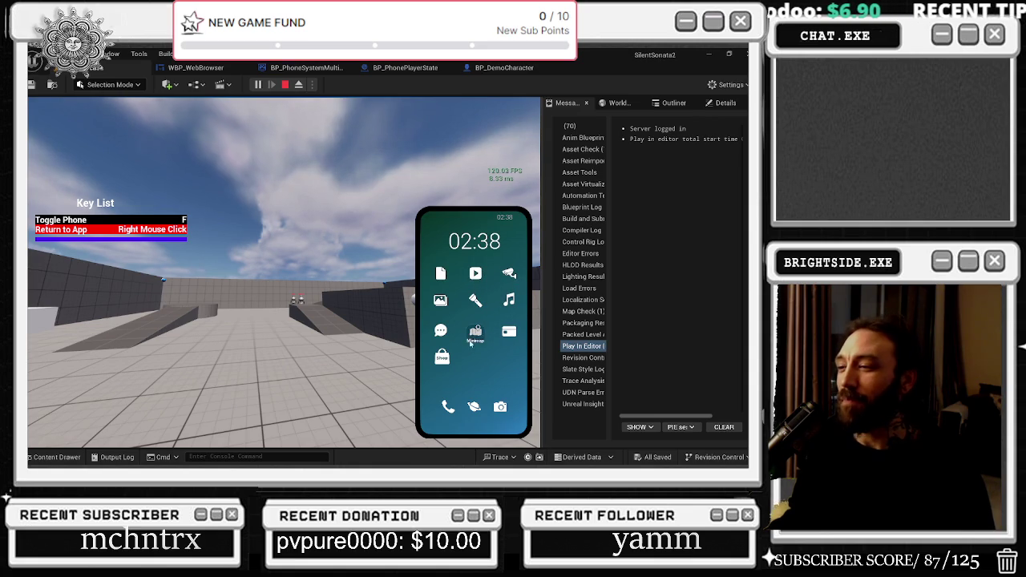
left_click(443, 334)
right_click(466, 301)
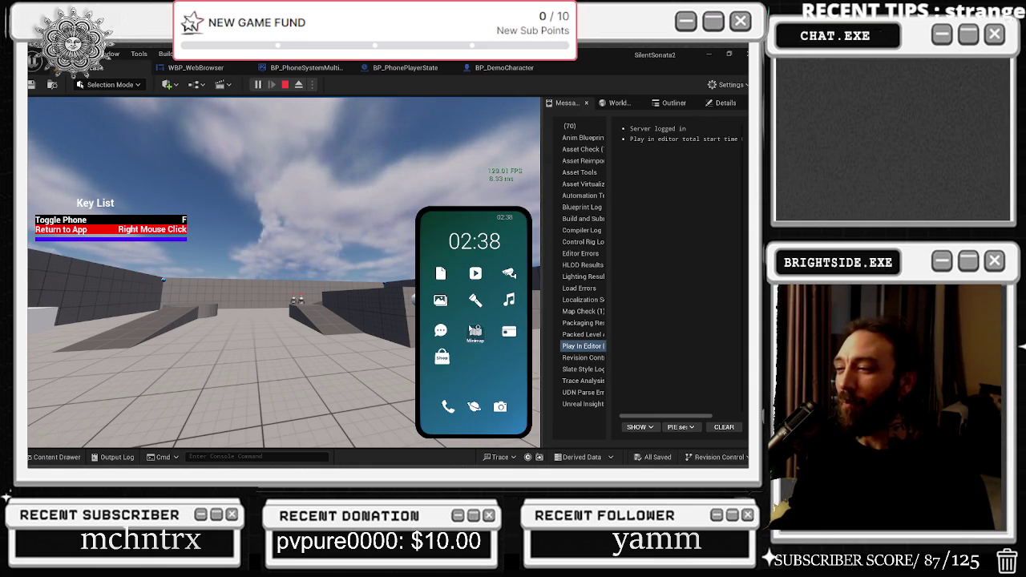
left_click(453, 336)
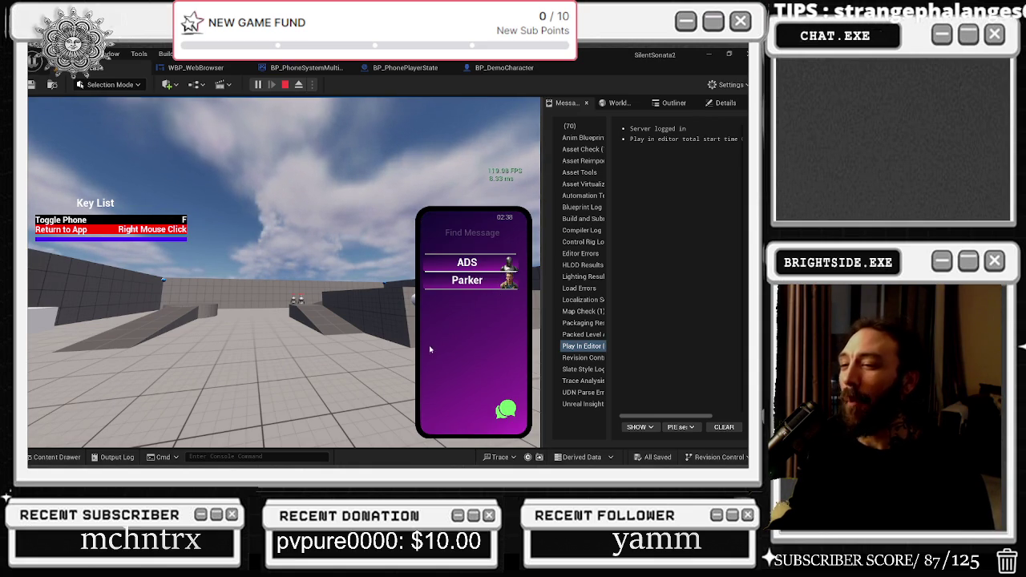
right_click(491, 217)
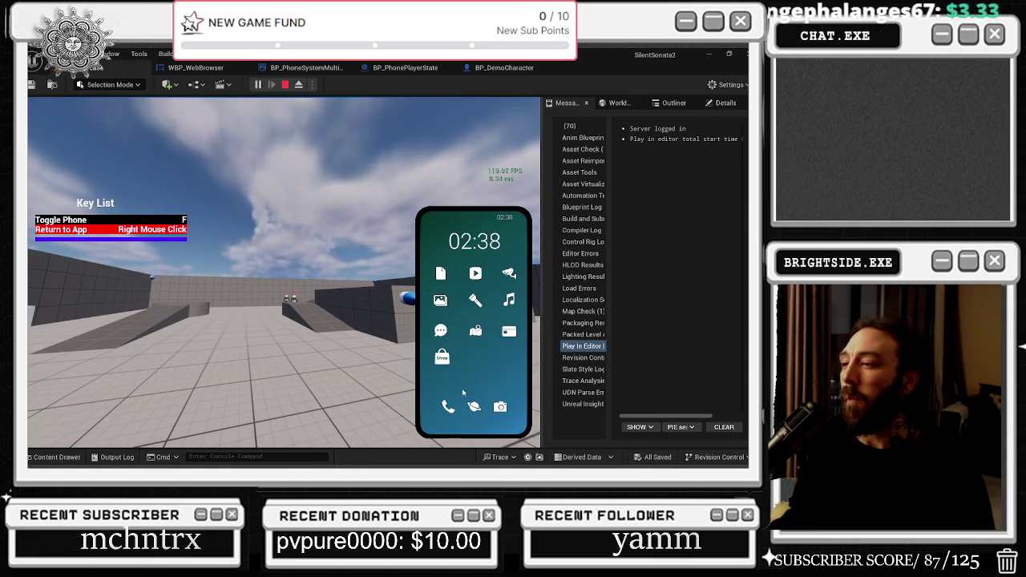
Open and close the phone's browser app, then return to the WBP_WebBrowser graph.
left_click(473, 406)
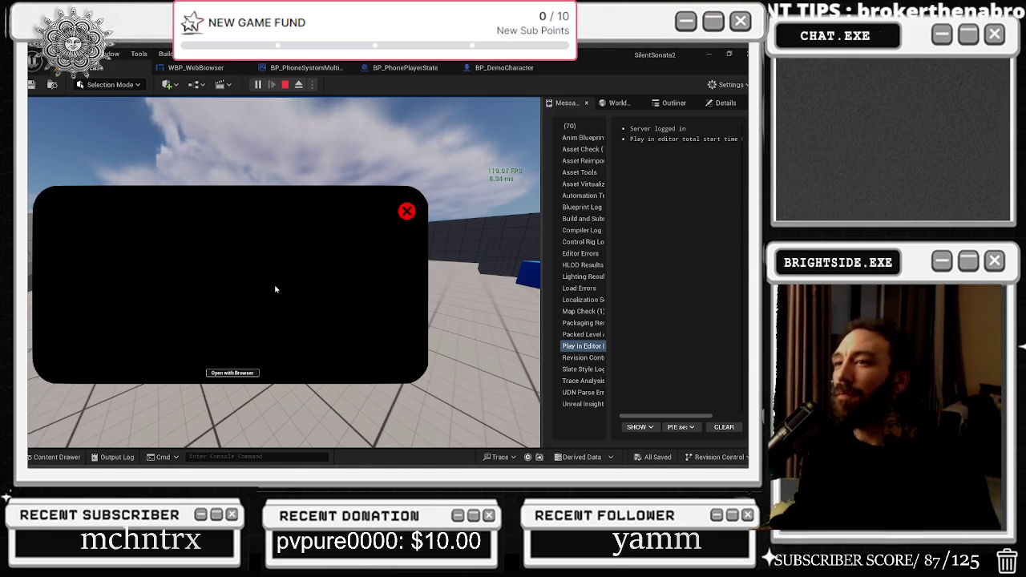
left_click(407, 211)
left_click(236, 69)
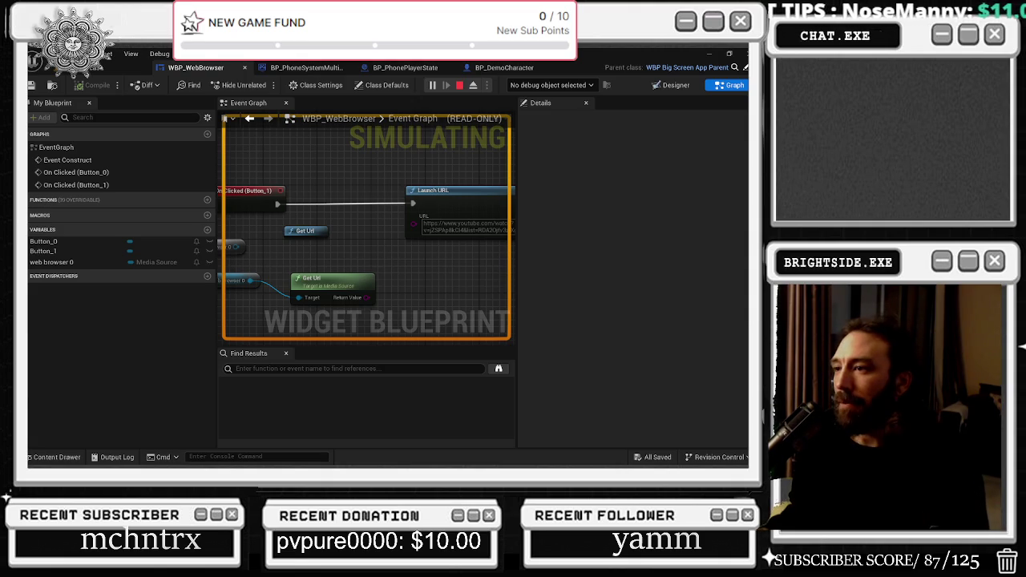
Stop play, glance at the game mode defaults and Core assets, and open BP_DemoCharacter's graph.
left_click(459, 85)
left_click(300, 69)
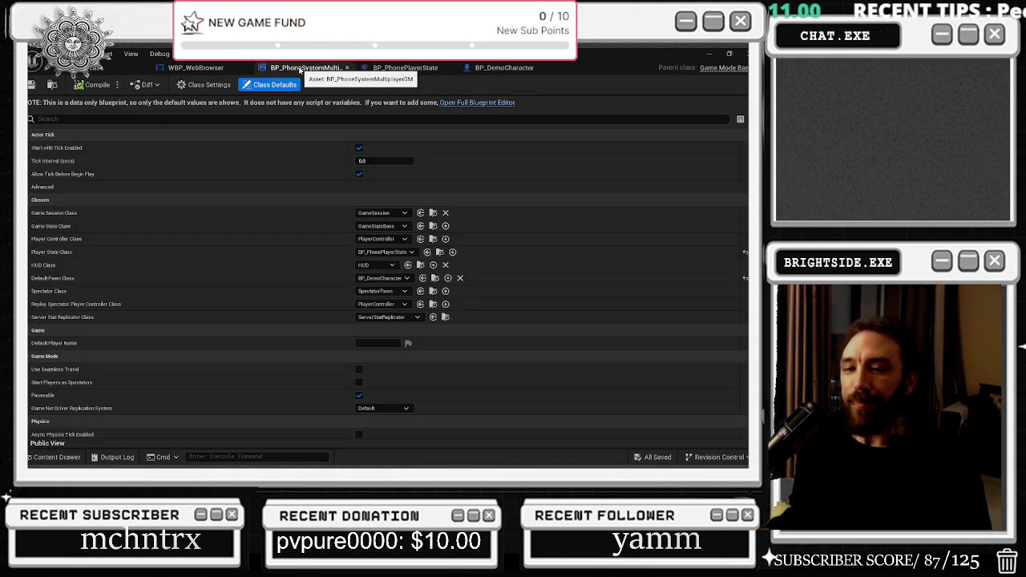
left_click(196, 68)
left_click(86, 71)
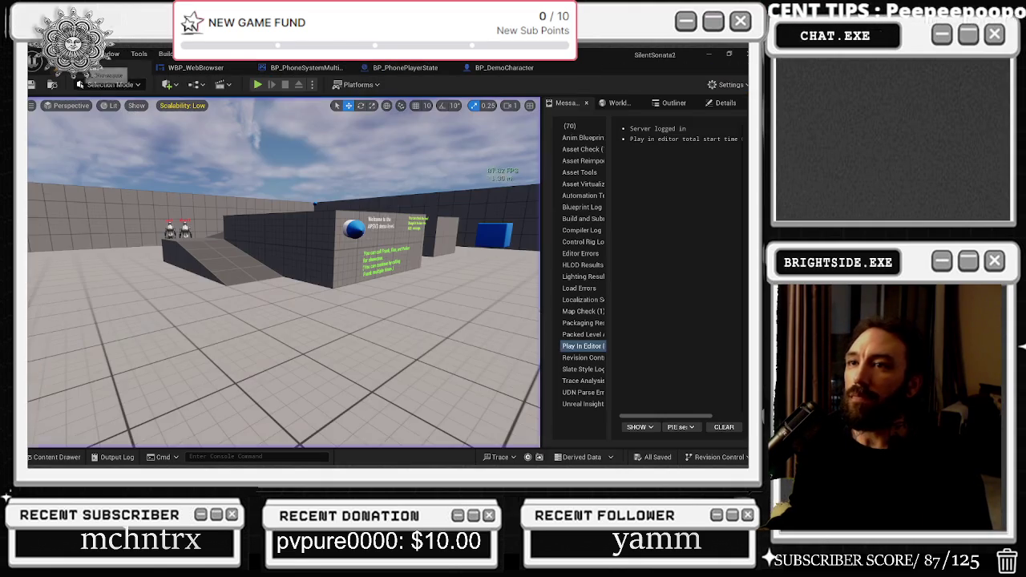
left_click(50, 456)
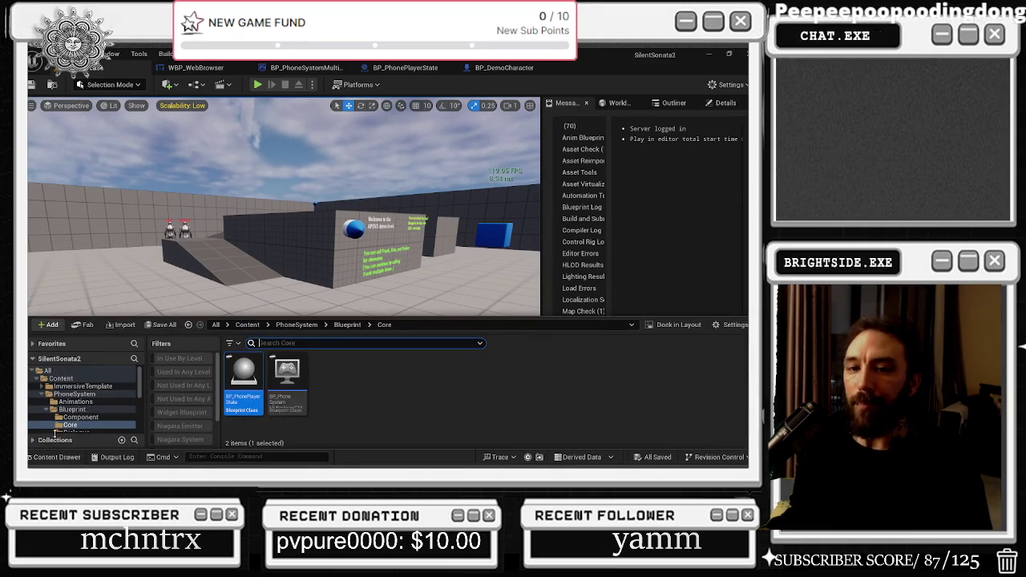
left_click(500, 68)
scroll(363, 242, "down", 2)
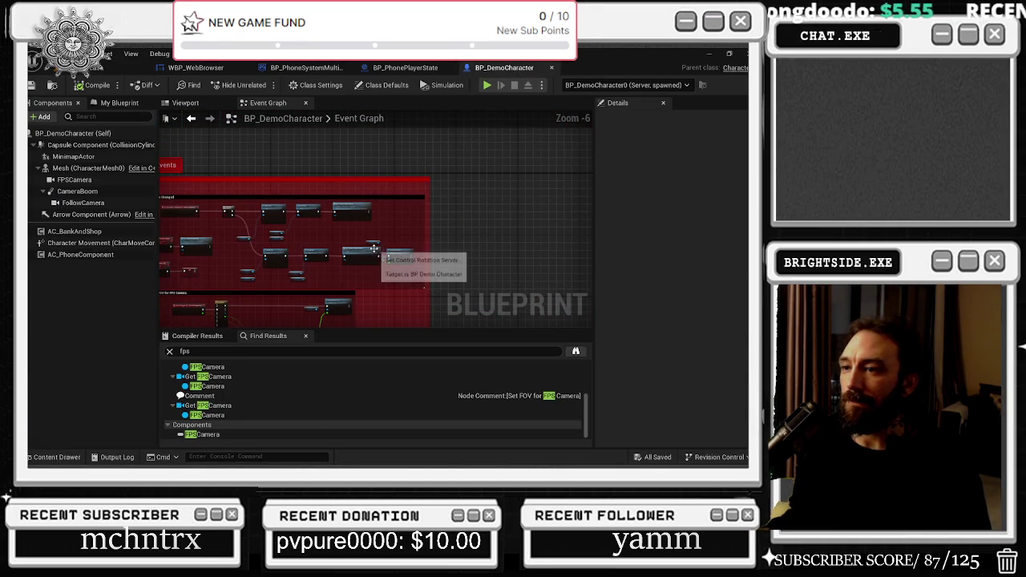
Inspect BP_DemoCharacter's Camera Mode Changed logic and the Walk Speed and Set Walk Speed Server nodes.
scroll(219, 236, "up", 2)
left_click(280, 166)
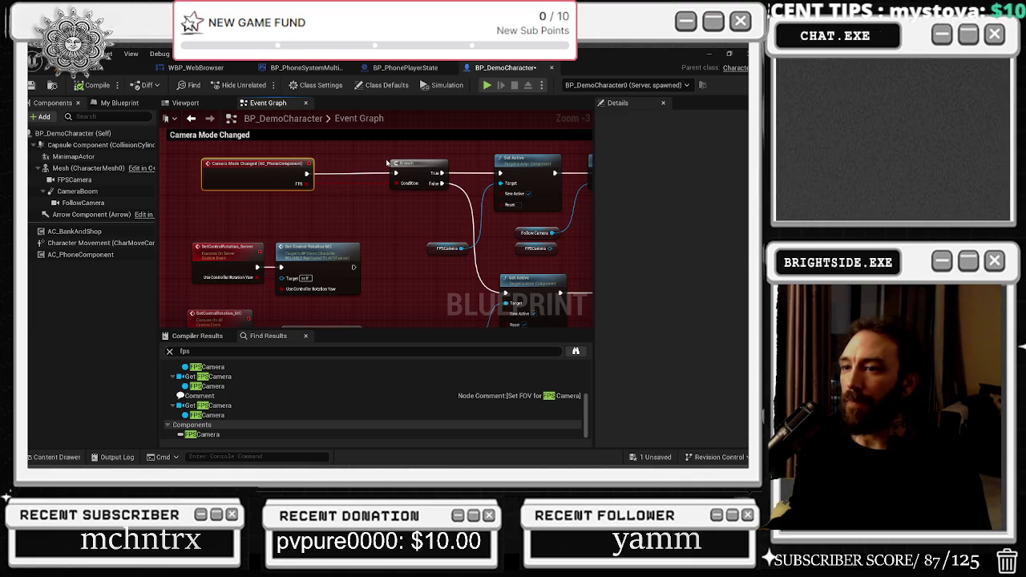
left_click_drag(334, 185, 387, 155)
scroll(387, 154, "down", 2)
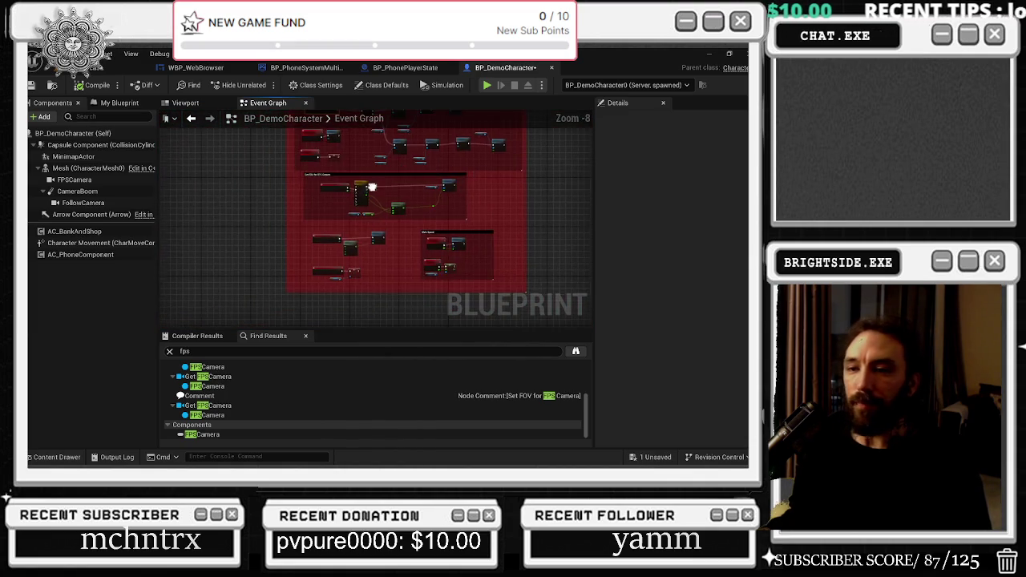
scroll(375, 250, "up", 2)
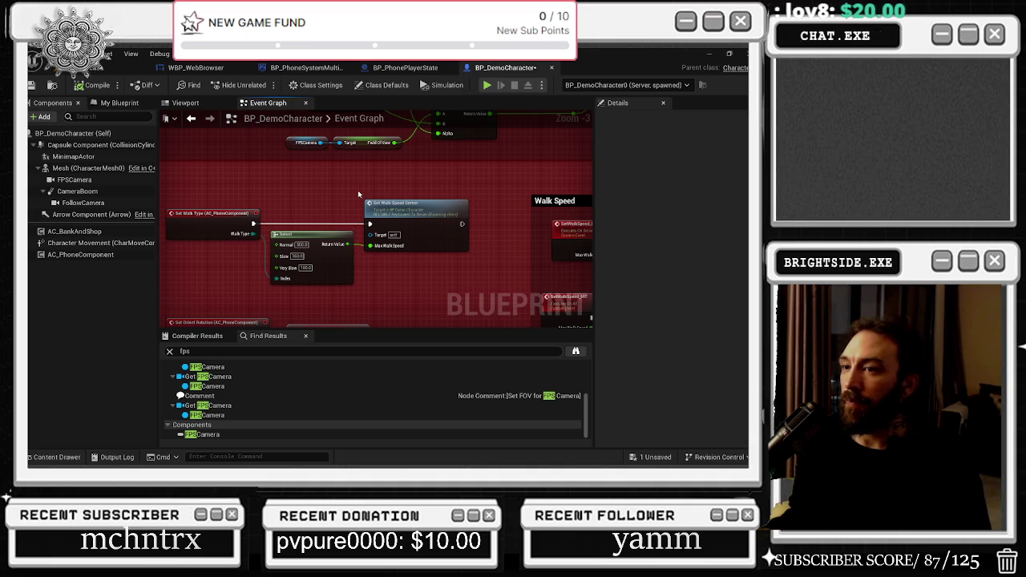
left_click_drag(352, 193, 164, 175)
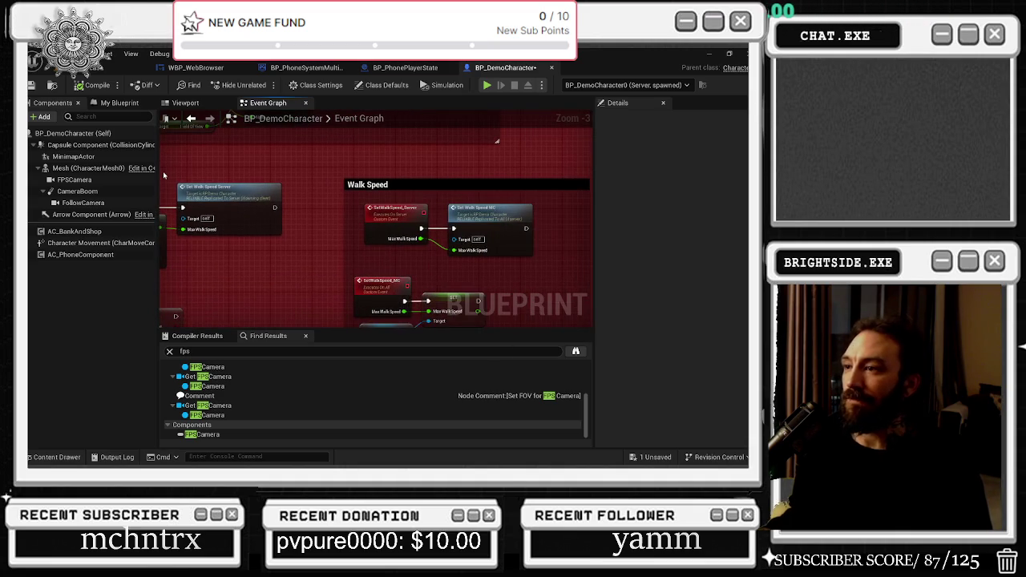
mouse_move(235, 176)
left_mouse_down()
mouse_move(345, 177)
mouse_move(440, 158)
left_mouse_up()
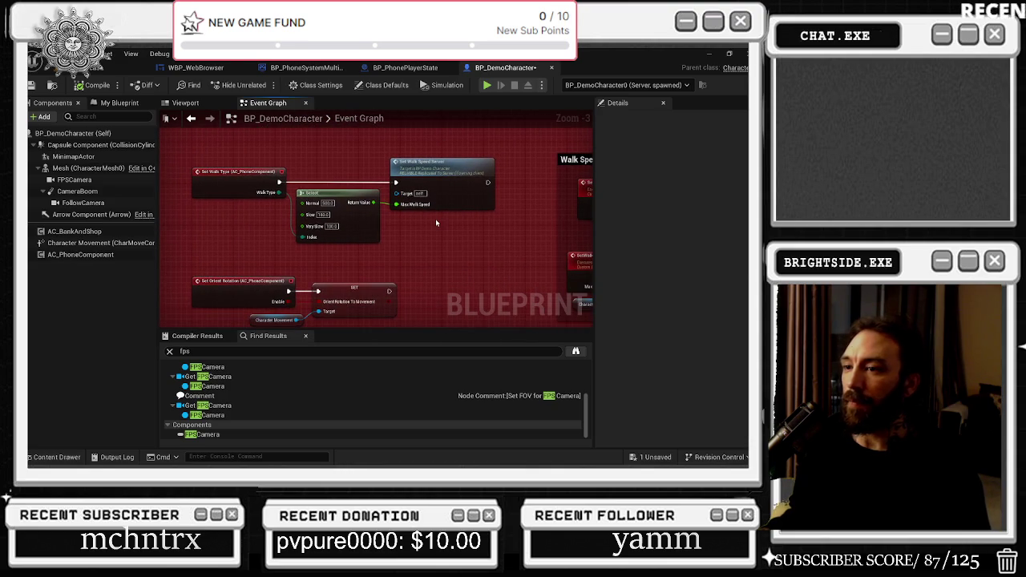
Inspect the Jump Input and Phone Events nodes, then open BP_PhonePlayerState's Auto Register function.
scroll(416, 257, "down", 4)
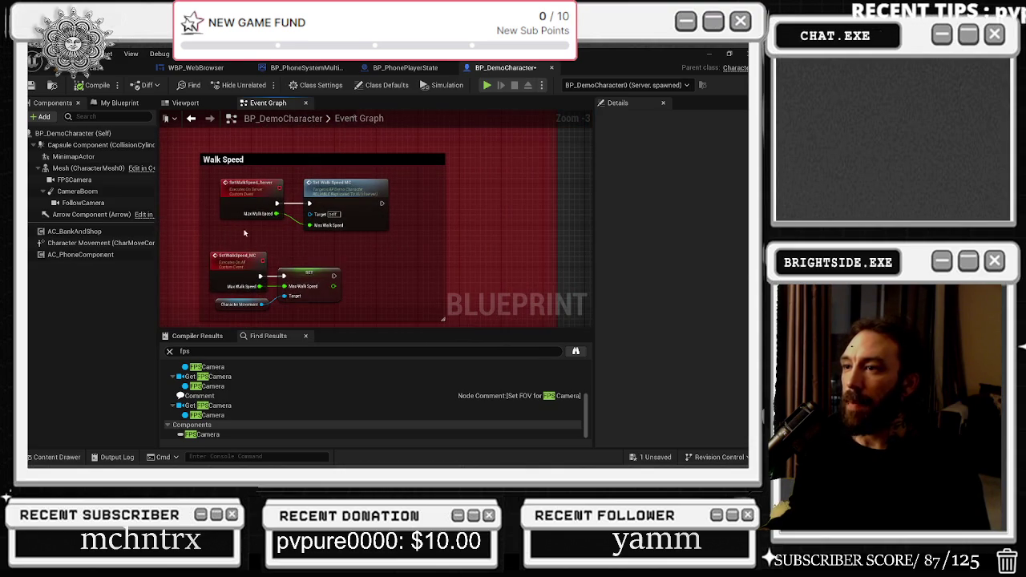
left_click_drag(404, 302, 449, 281)
scroll(388, 217, "up", 4)
scroll(304, 249, "down", 6)
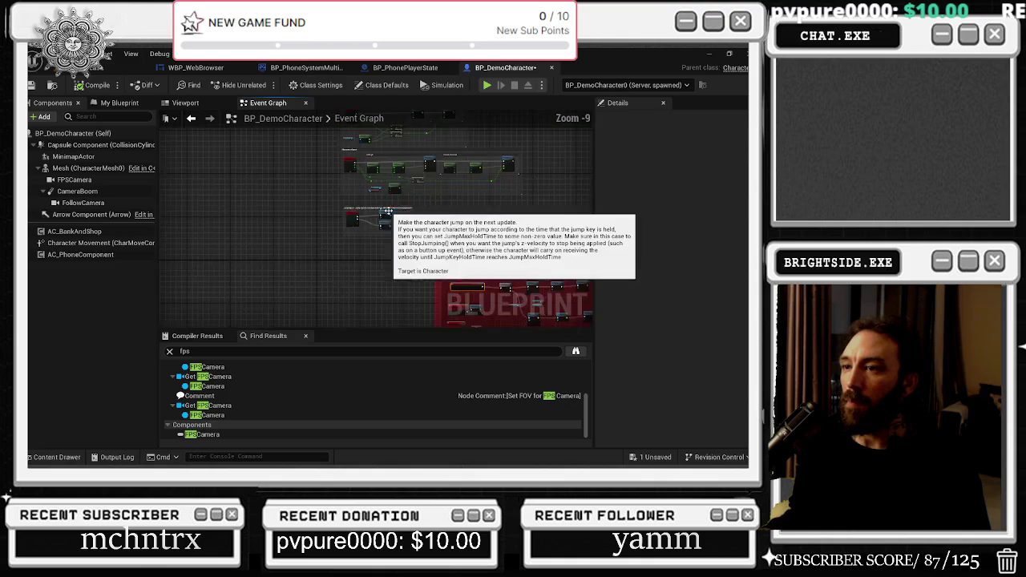
left_click_drag(303, 249, 256, 164)
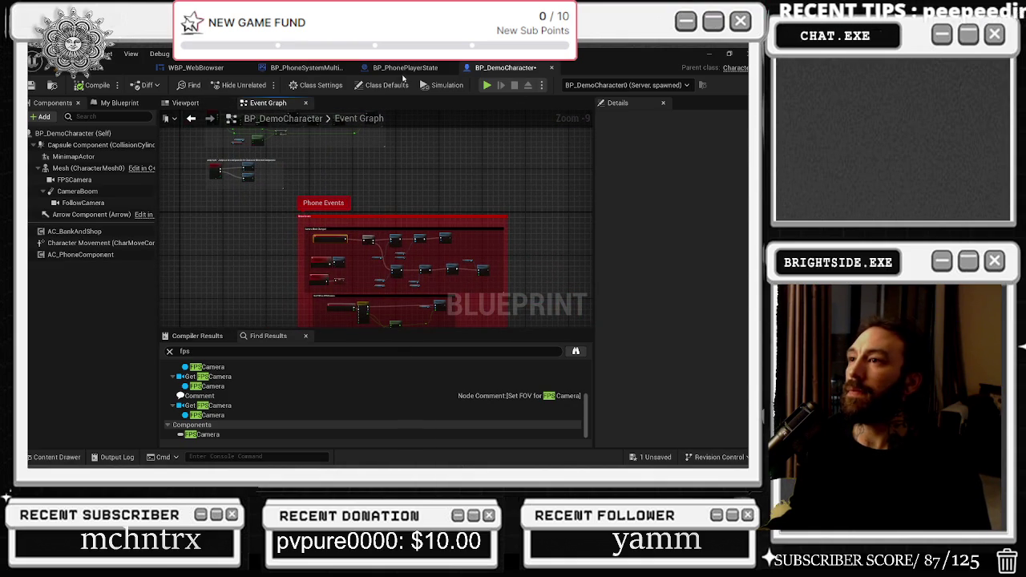
left_click(403, 68)
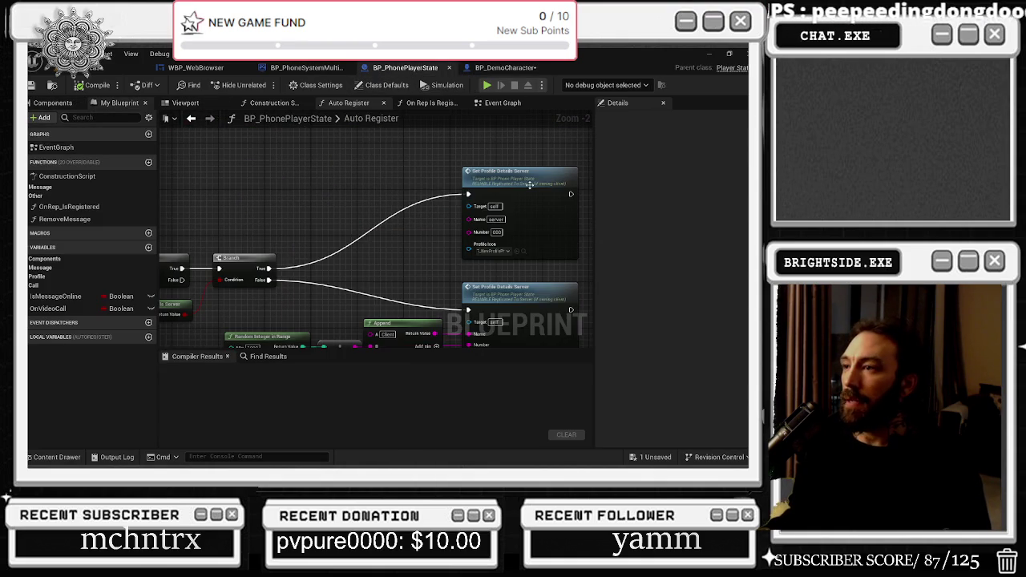
Nudge the Set Profile Details Server node and the Get Owner node slightly left in Auto Register.
left_click_drag(435, 169, 417, 168)
mouse_move(397, 259)
left_mouse_down()
mouse_move(538, 202)
mouse_move(756, 169)
left_mouse_up()
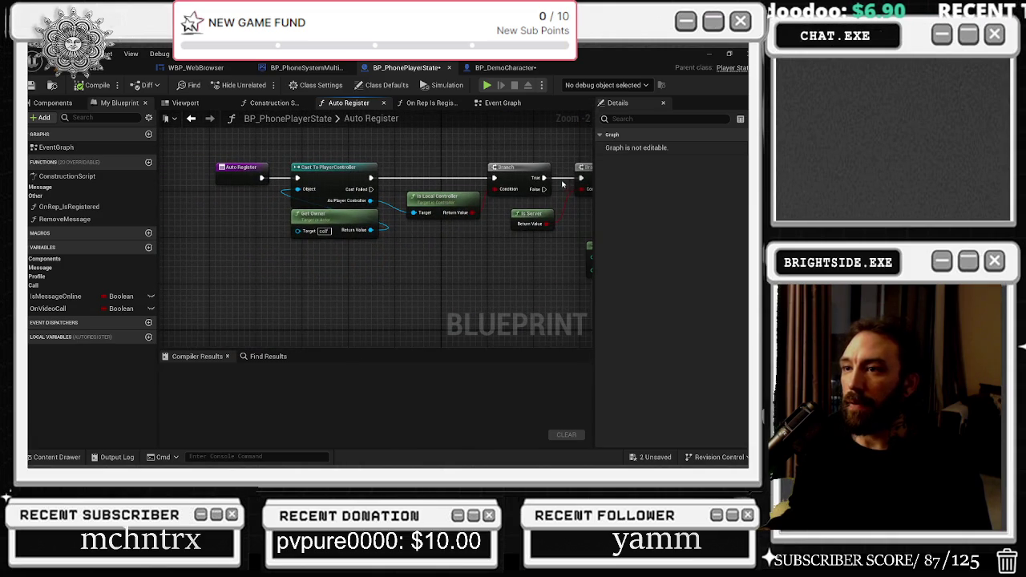
left_click_drag(329, 219, 241, 213)
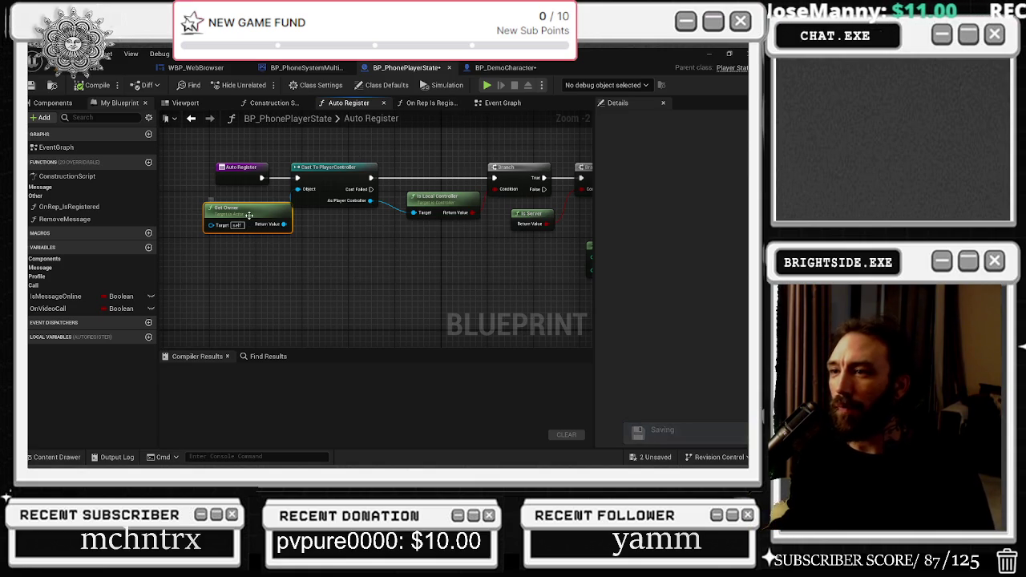
left_click_drag(250, 211, 233, 212)
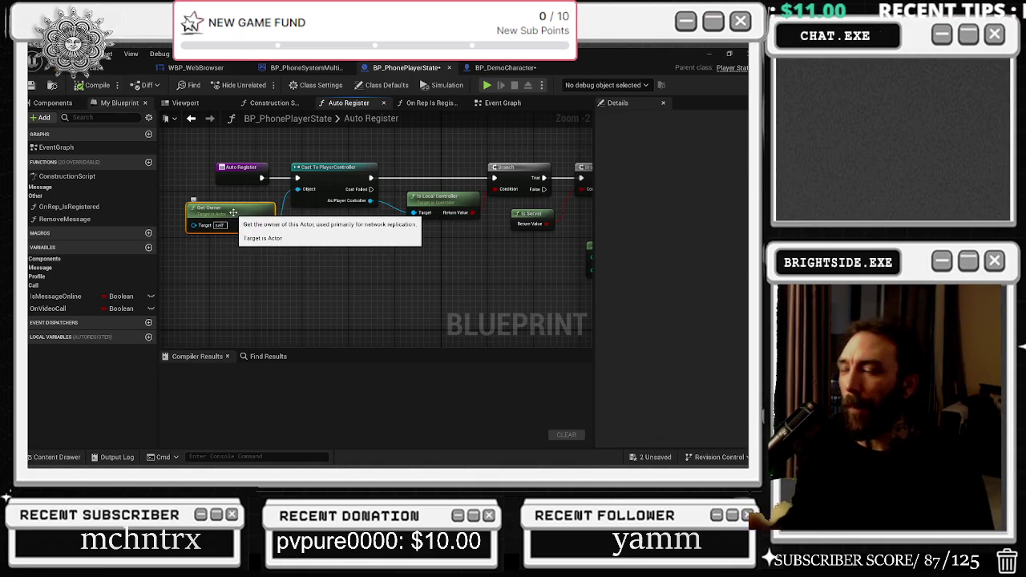
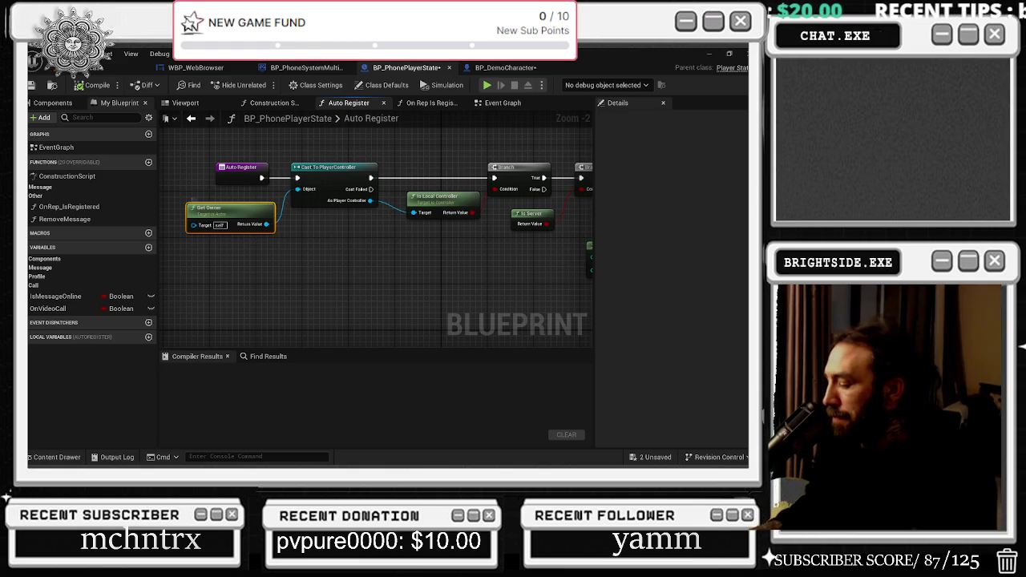
Move Is Server down-right, the upper Set Profile Details Server up-left and the lower one up-right.
mouse_move(447, 202)
left_mouse_down()
mouse_move(331, 244)
mouse_move(247, 251)
left_mouse_up()
left_click(333, 277)
left_click_drag(334, 277, 232, 301)
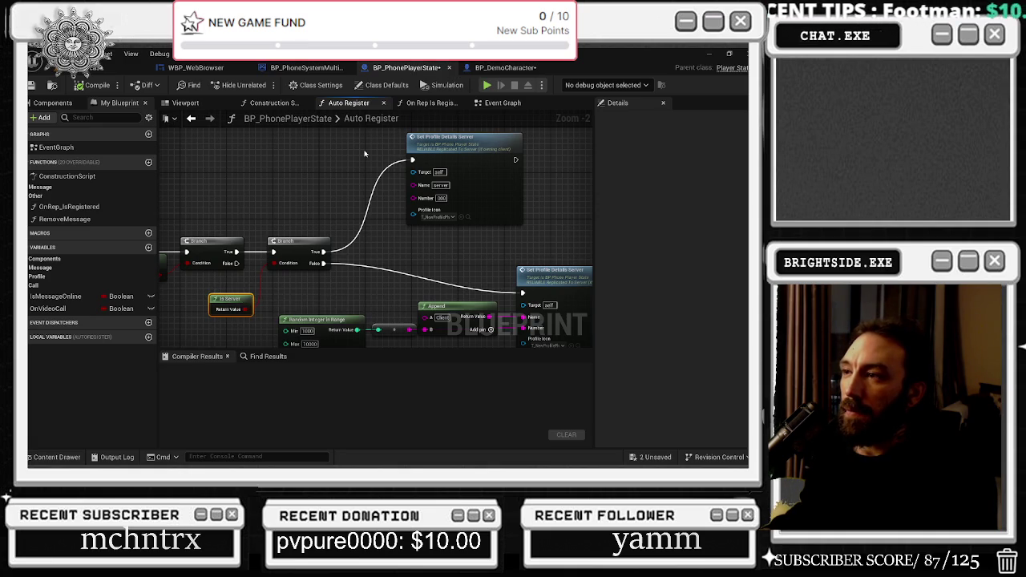
left_click_drag(489, 153, 476, 142)
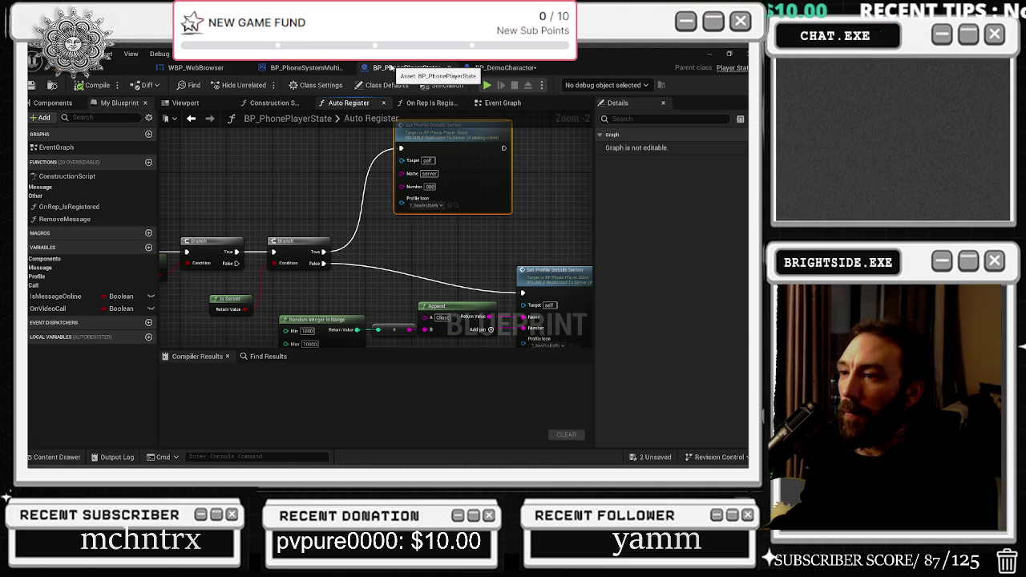
left_click_drag(431, 271, 391, 237)
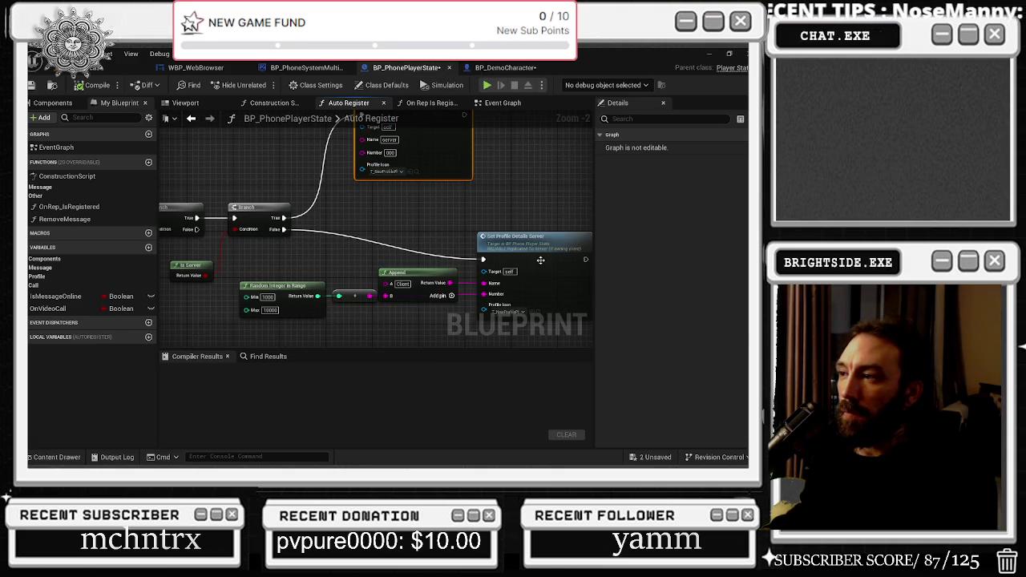
left_click_drag(538, 263, 560, 239)
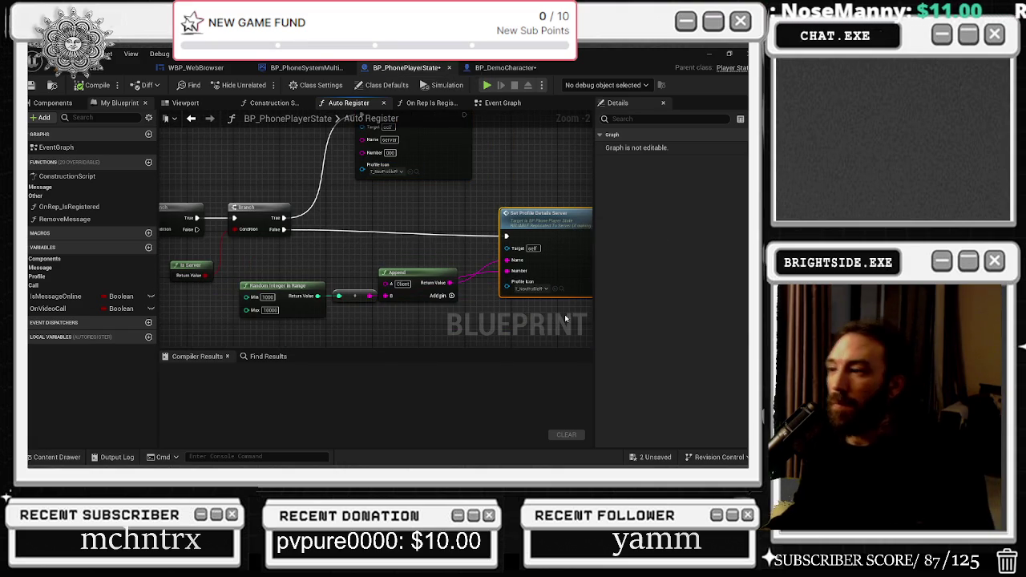
key("ctrl+space")
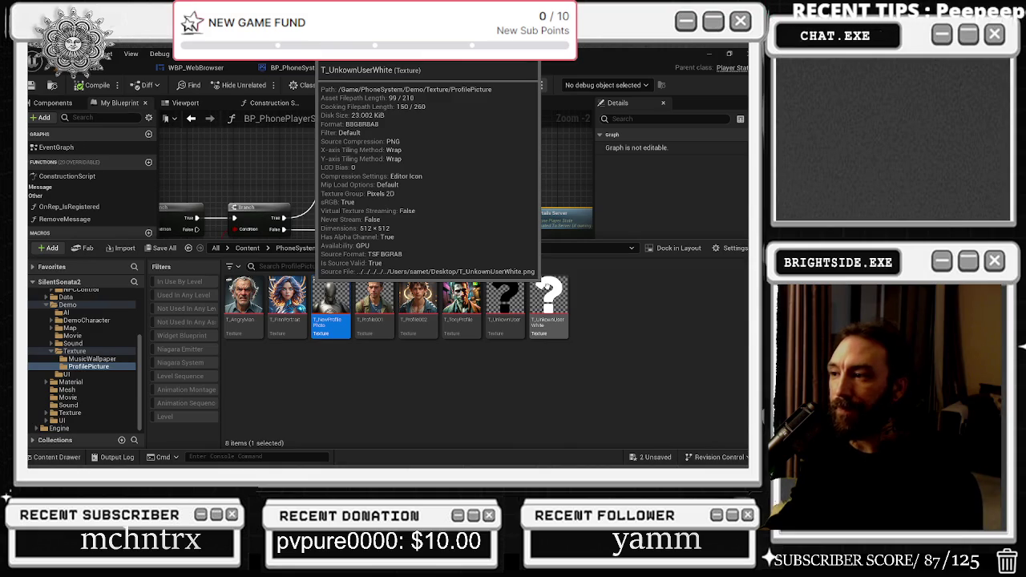
left_click(389, 182)
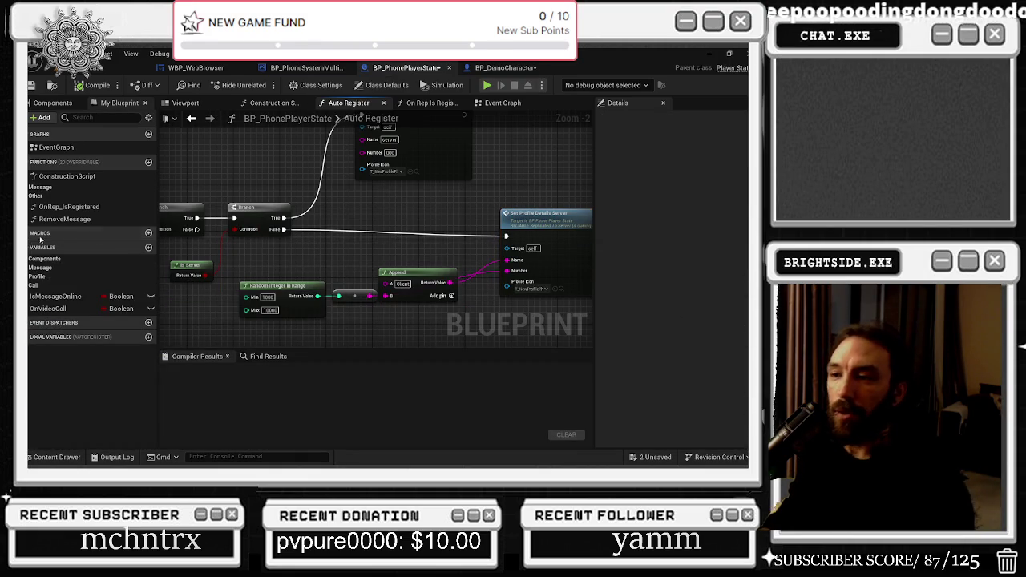
Close Construction Script, select IS NOT EMPTY in On Rep Is Registered, then switch to Event Graph.
left_click(289, 102)
left_click(306, 105)
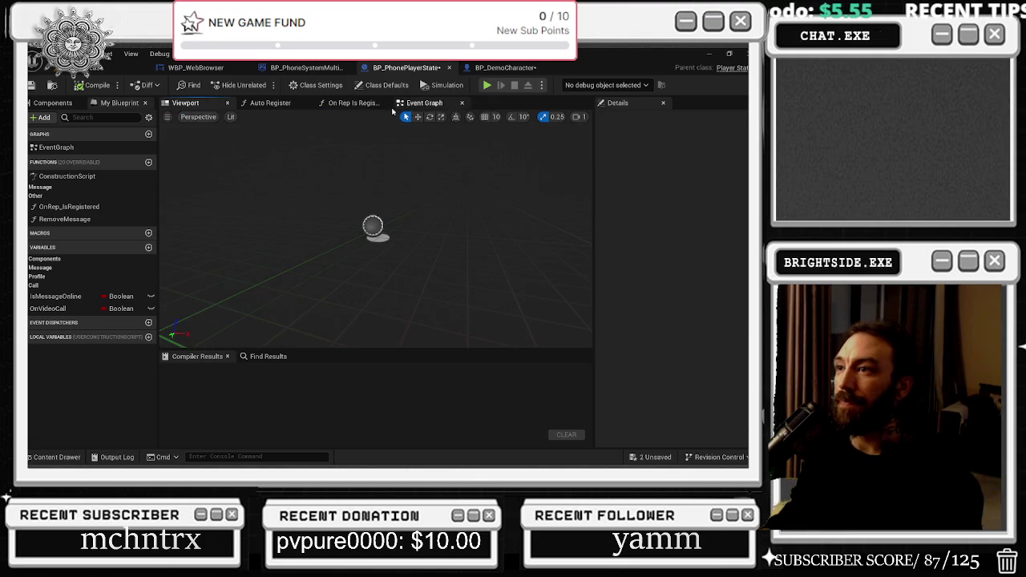
left_click(353, 103)
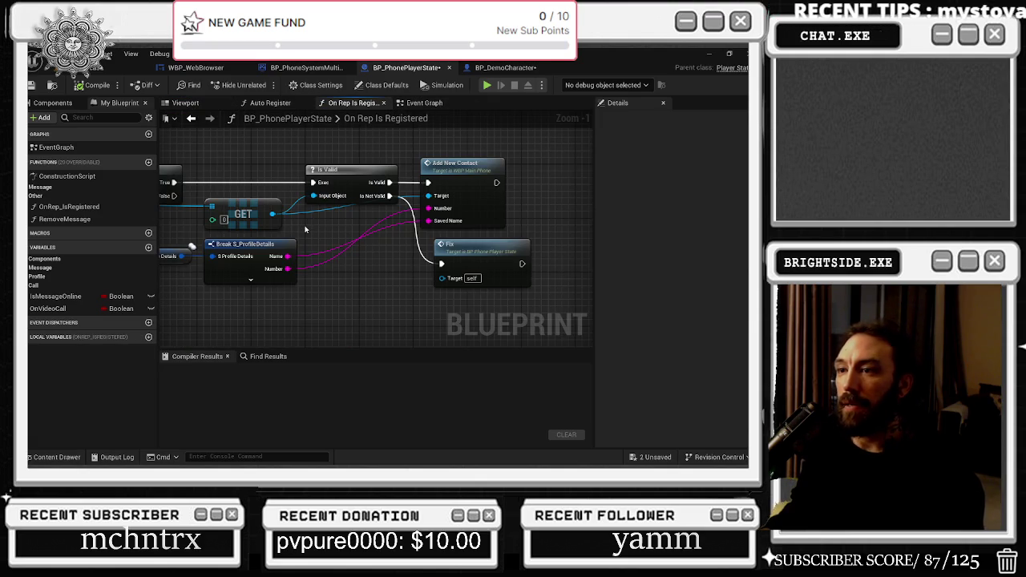
scroll(311, 235, "down", 3)
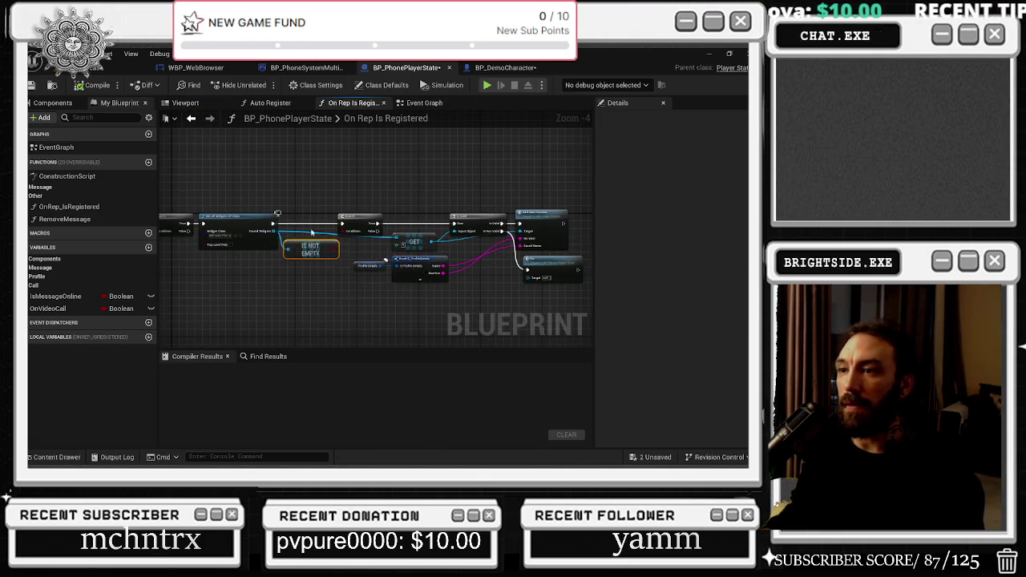
left_click(305, 239)
scroll(305, 239, "up", 2)
left_click(424, 102)
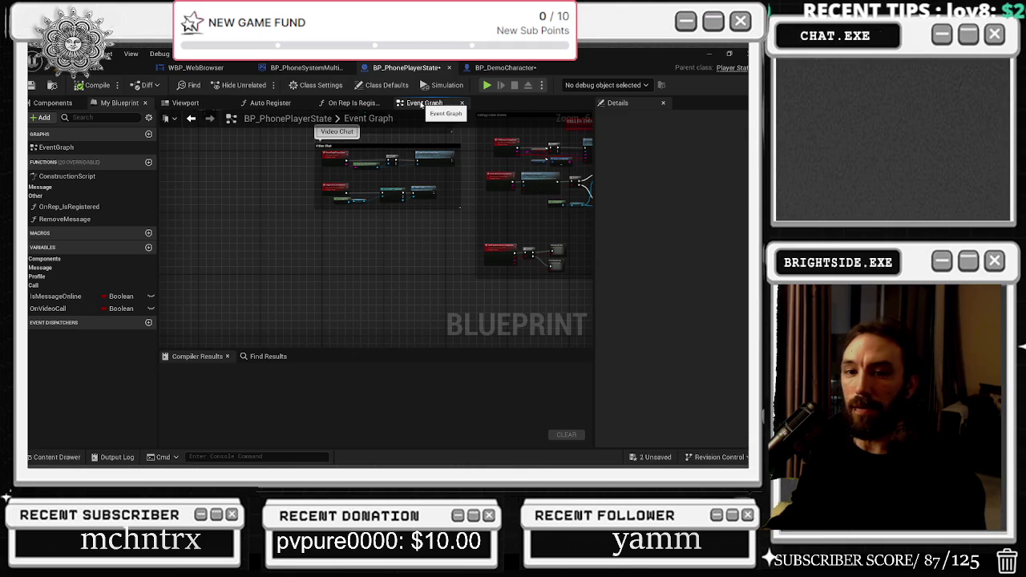
Move the Break S_ProfileDetails node right and down in the Event Graph.
scroll(381, 234, "down", 1)
left_click_drag(382, 234, 417, 284)
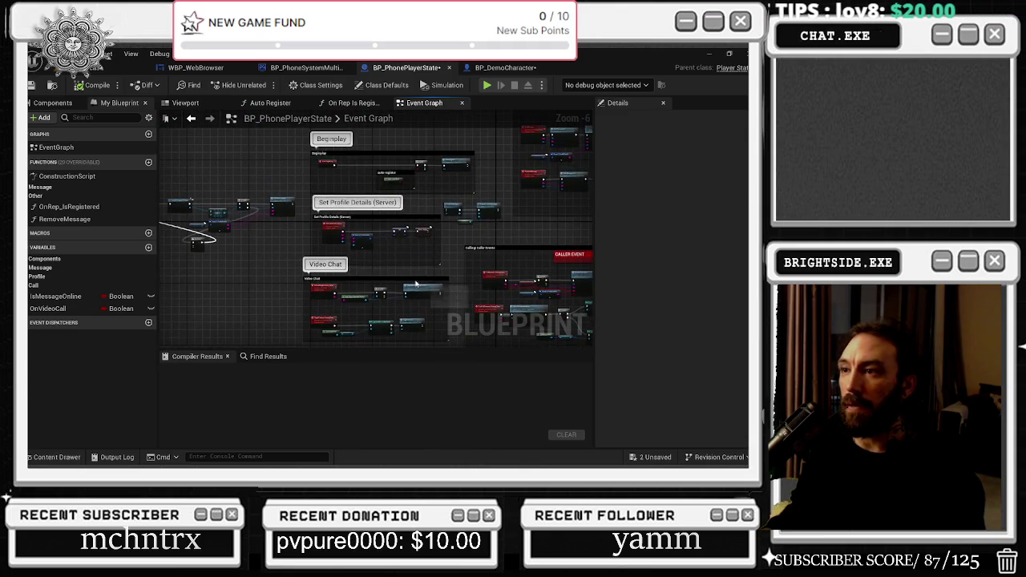
scroll(379, 263, "up", 4)
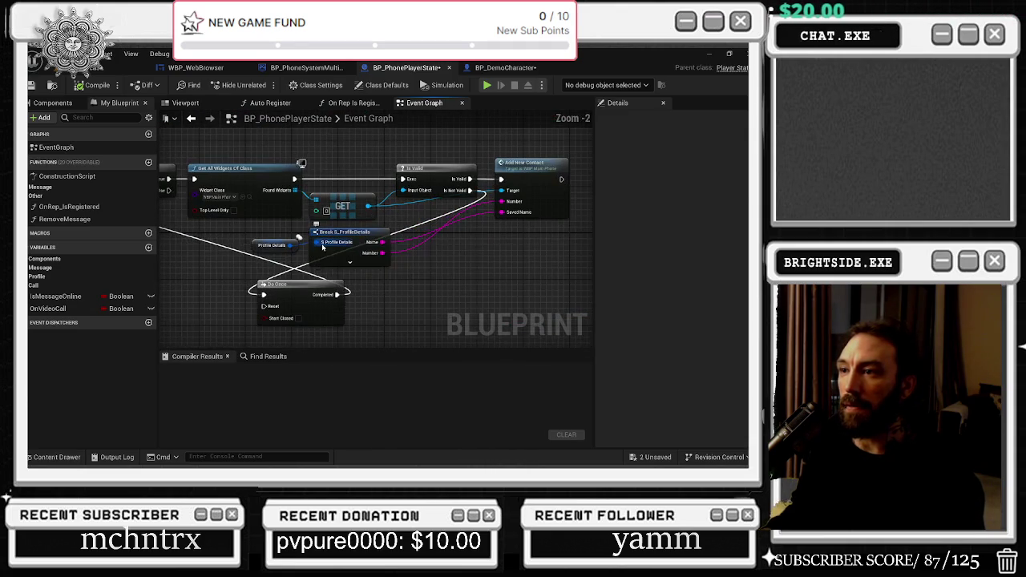
mouse_move(378, 260)
left_mouse_down()
mouse_move(440, 275)
mouse_move(421, 286)
left_mouse_up()
key("Escape")
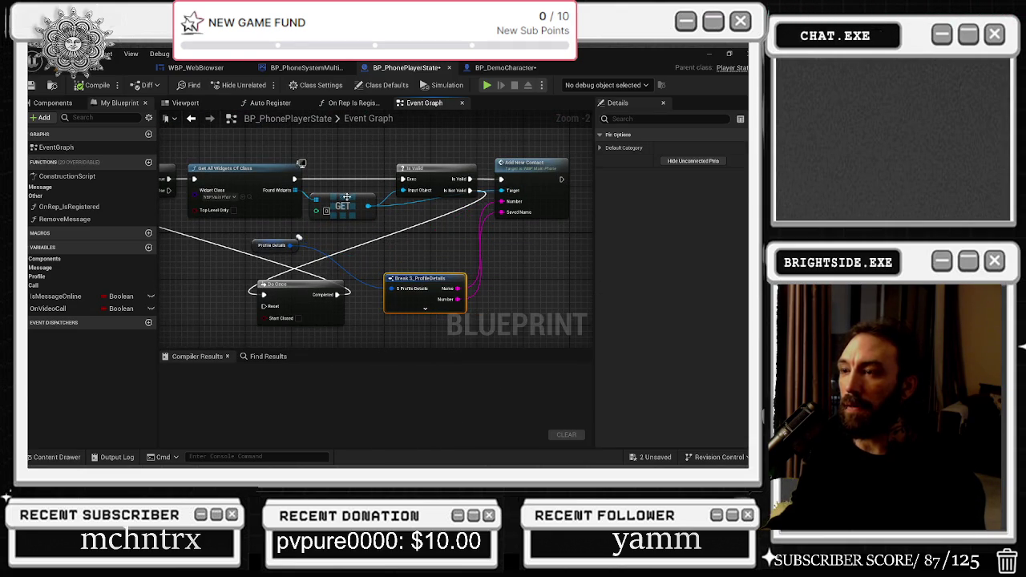
Shift the Auto Add Contact getter and Fix/Delay nodes left and add a reroute on the Delay-to-Do Once wire.
left_click_drag(350, 207, 421, 273)
left_click_drag(254, 269, 431, 238)
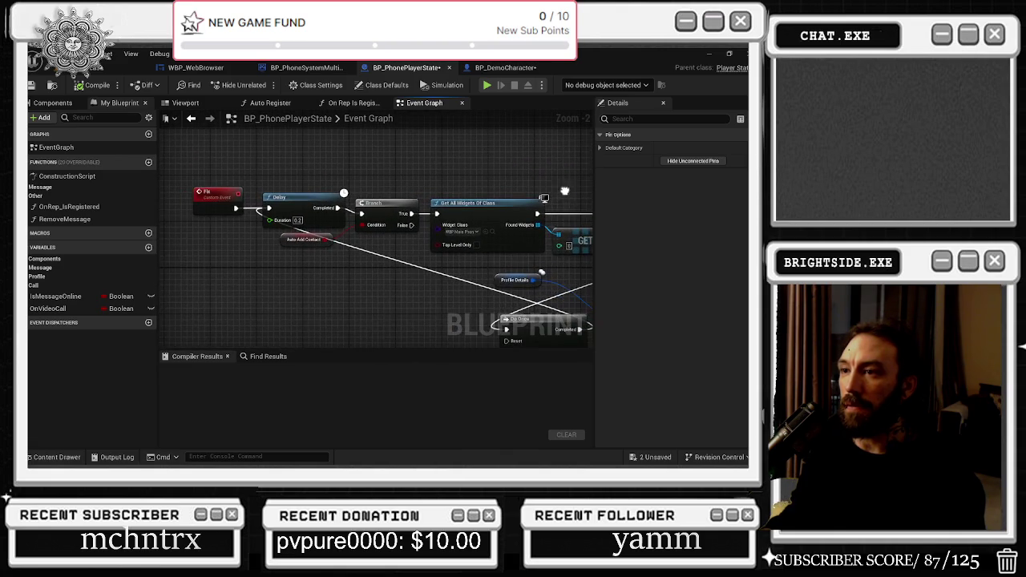
mouse_move(280, 240)
left_mouse_down()
mouse_move(181, 247)
mouse_move(290, 281)
left_mouse_up()
mouse_move(217, 168)
left_mouse_down()
mouse_move(291, 201)
mouse_move(262, 207)
left_mouse_up()
mouse_move(431, 282)
left_mouse_down()
mouse_move(440, 268)
mouse_move(274, 331)
mouse_move(274, 314)
left_mouse_up()
double_click(423, 258)
Nudge the Do Once node into place, then return to On Rep Is Registered.
mouse_move(357, 298)
left_mouse_down()
mouse_move(251, 282)
mouse_move(188, 239)
left_mouse_up()
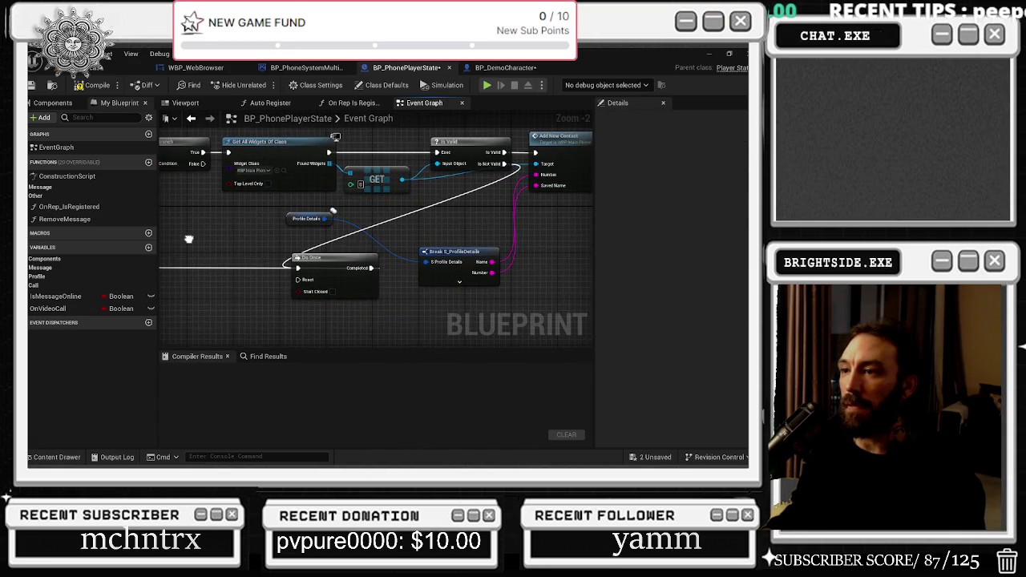
left_click(295, 265)
left_click_drag(295, 267, 289, 267)
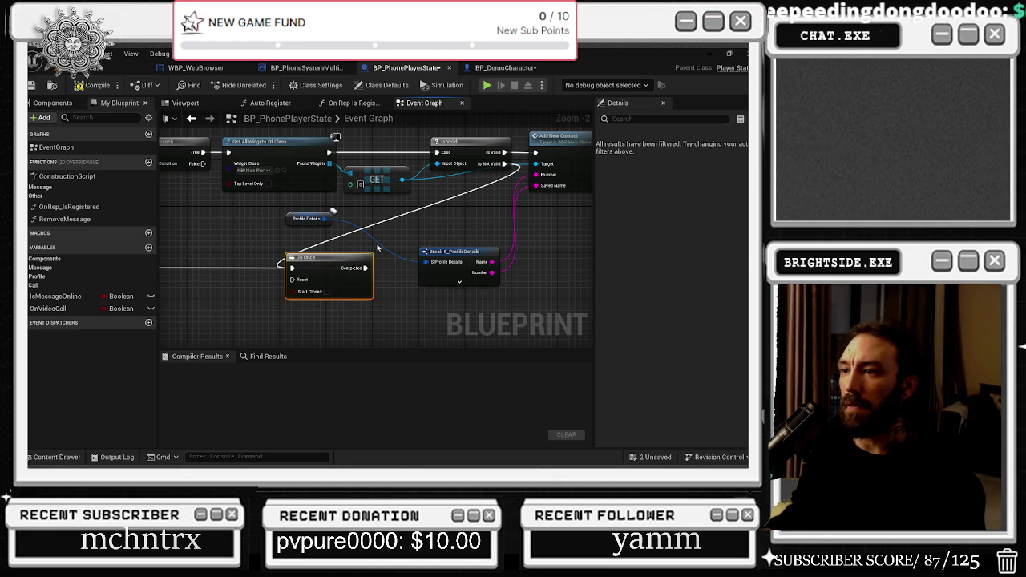
mouse_move(363, 258)
left_mouse_down()
mouse_move(444, 279)
mouse_move(508, 262)
mouse_move(645, 303)
mouse_move(346, 299)
left_mouse_up()
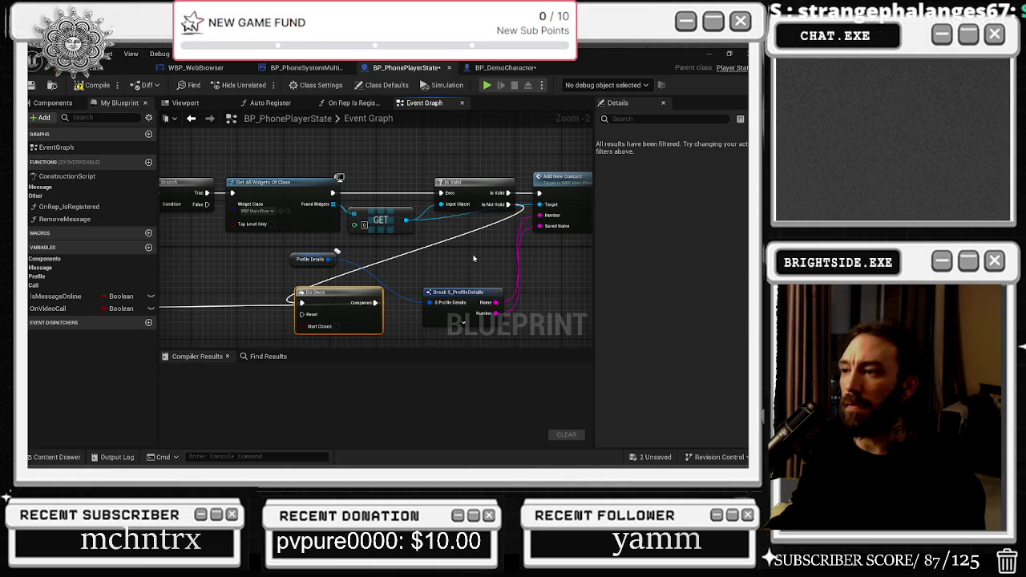
left_click_drag(353, 299, 358, 305)
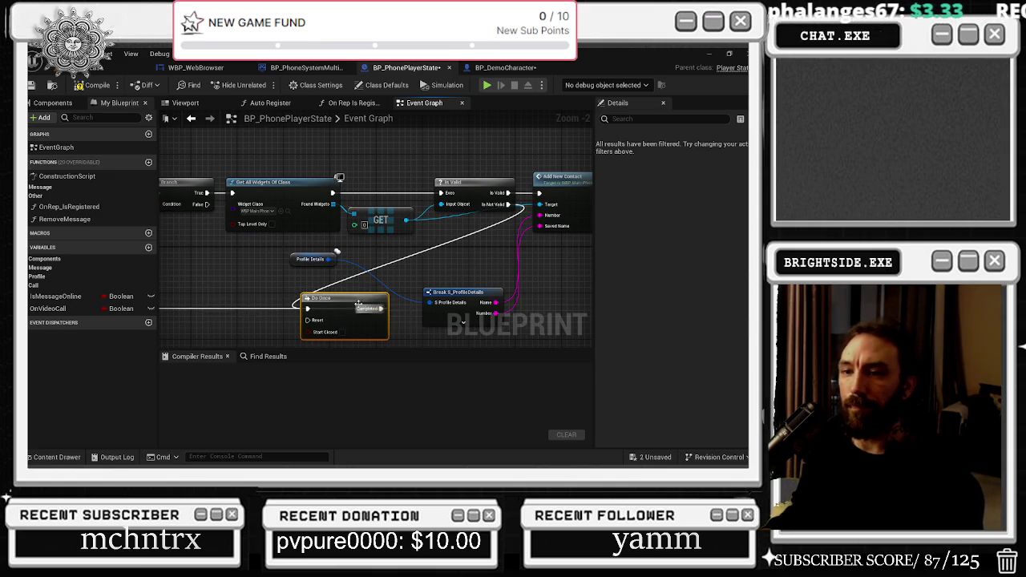
left_click(343, 103)
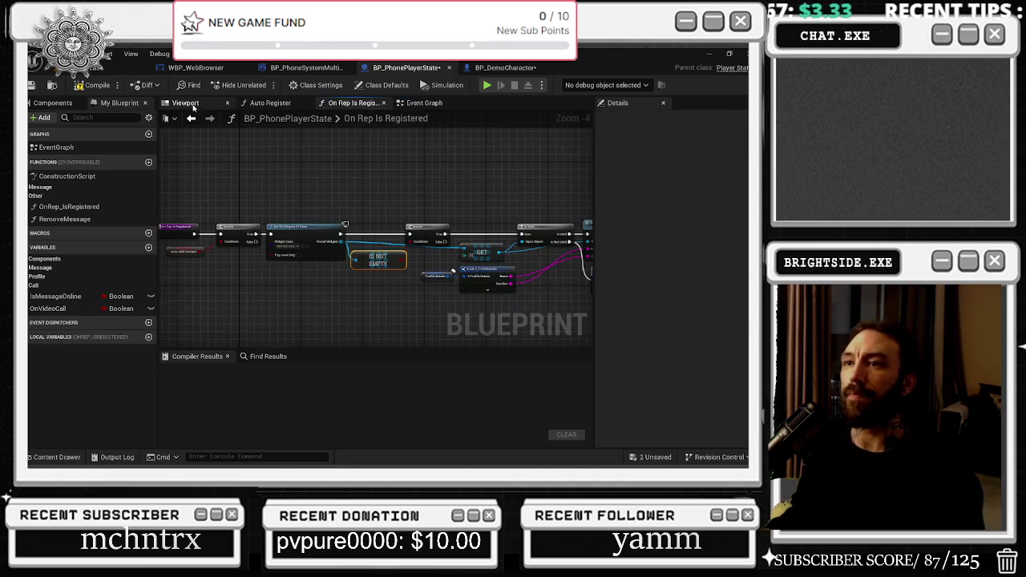
Review BP_PhoneSystemMulti's class defaults and the profile-picture assets, then view WBP_WebBrowser's Event Graph.
left_click(185, 103)
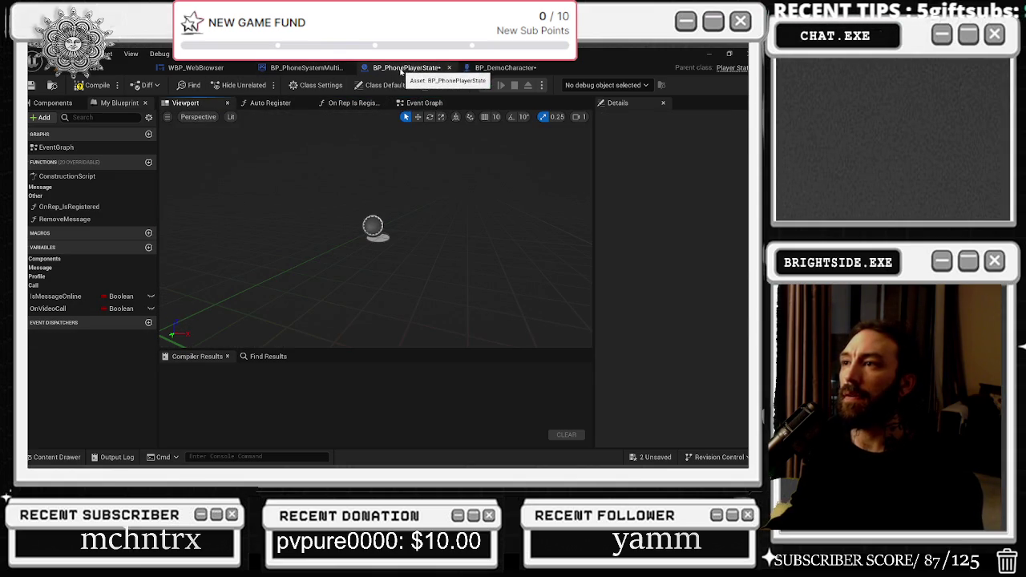
left_click(303, 68)
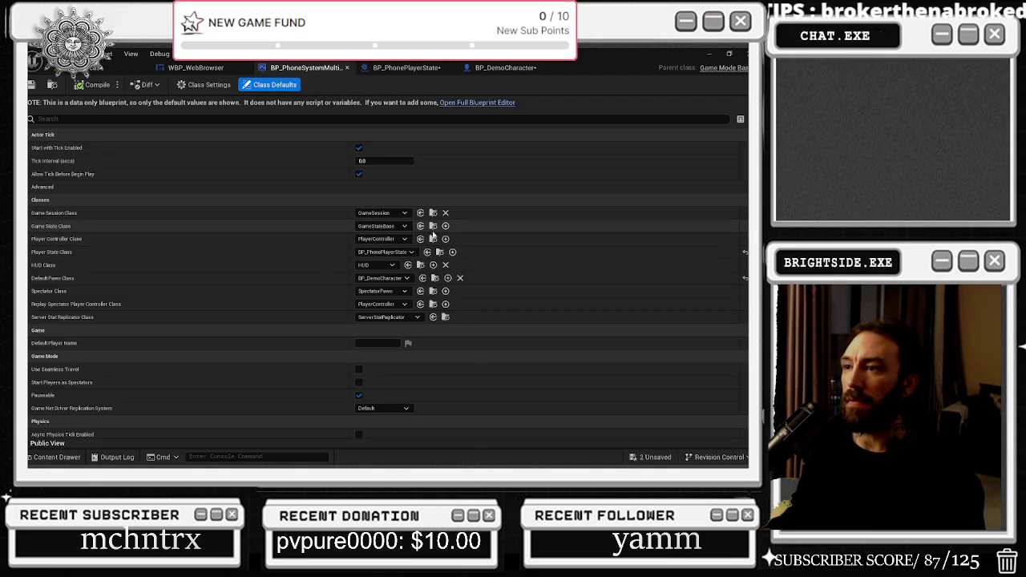
key("ctrl+space")
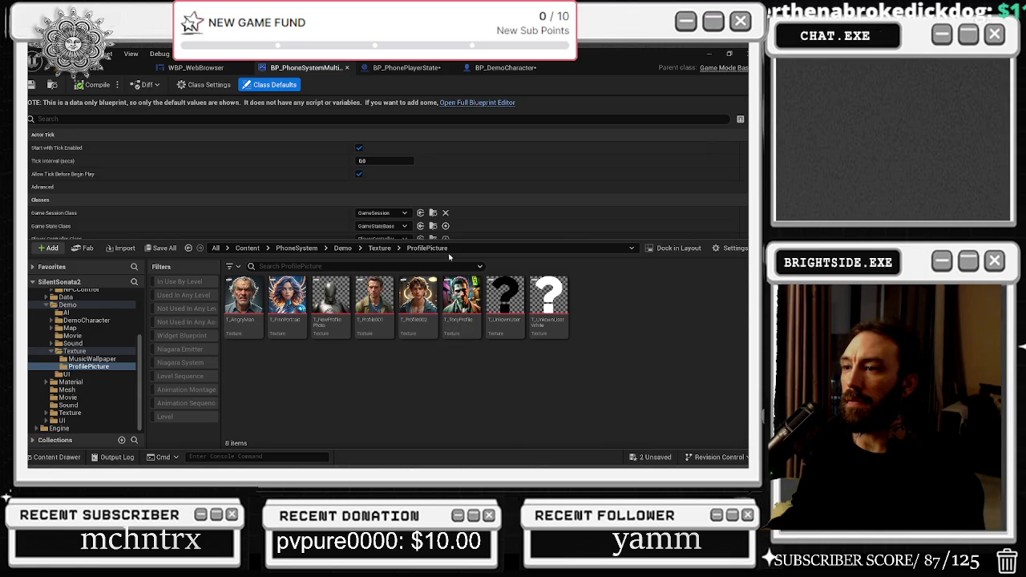
key("ctrl+space")
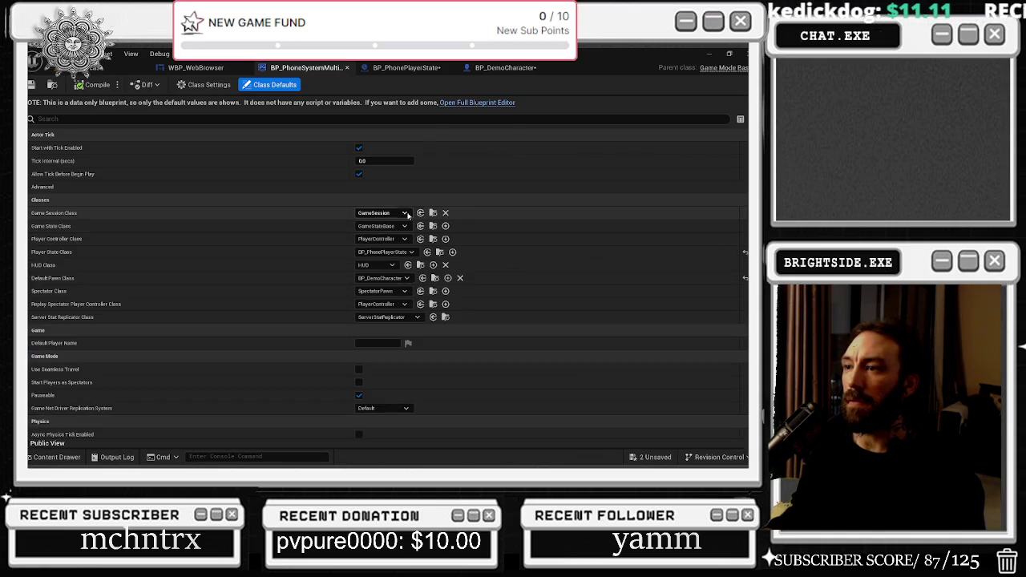
key("ctrl+space")
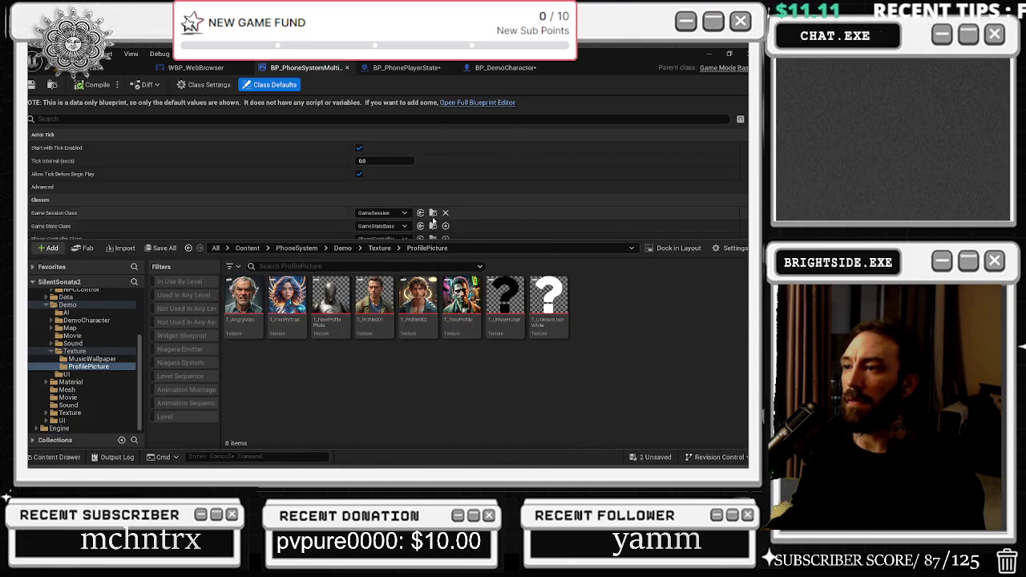
key("ctrl+space")
key("ctrl+space")
key("ctrl+space")
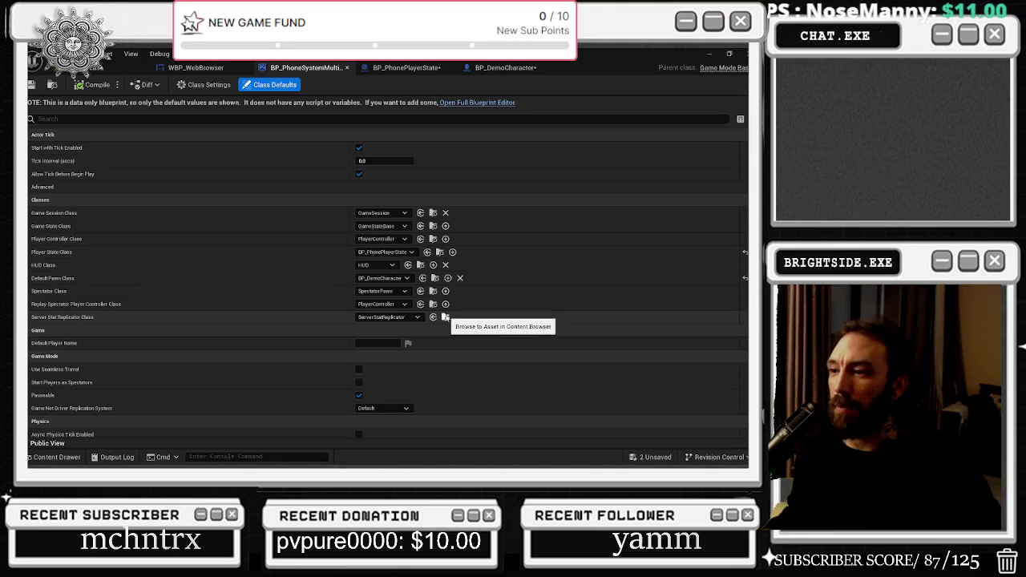
left_click(445, 317)
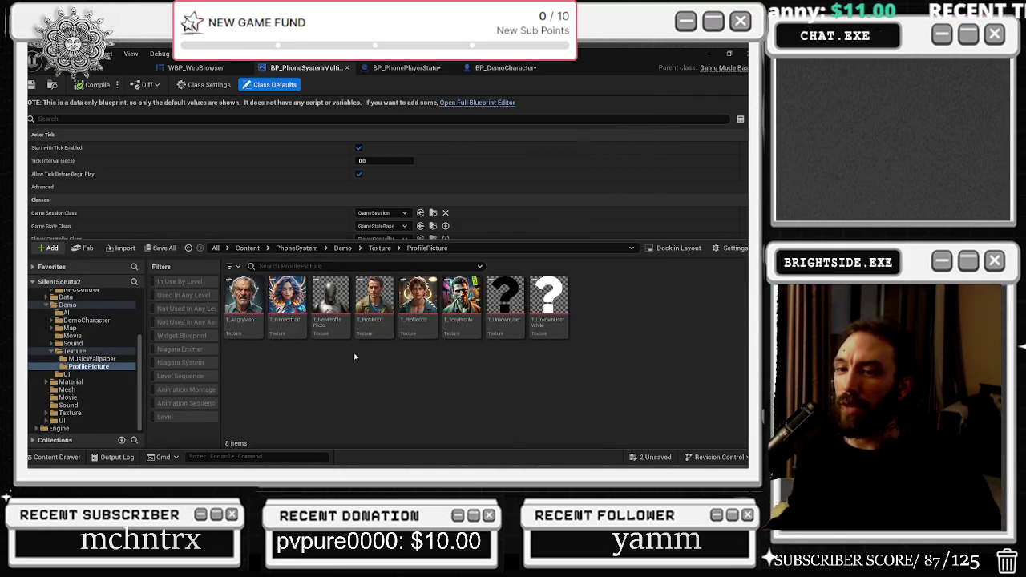
left_click(201, 69)
scroll(335, 241, "down", 1)
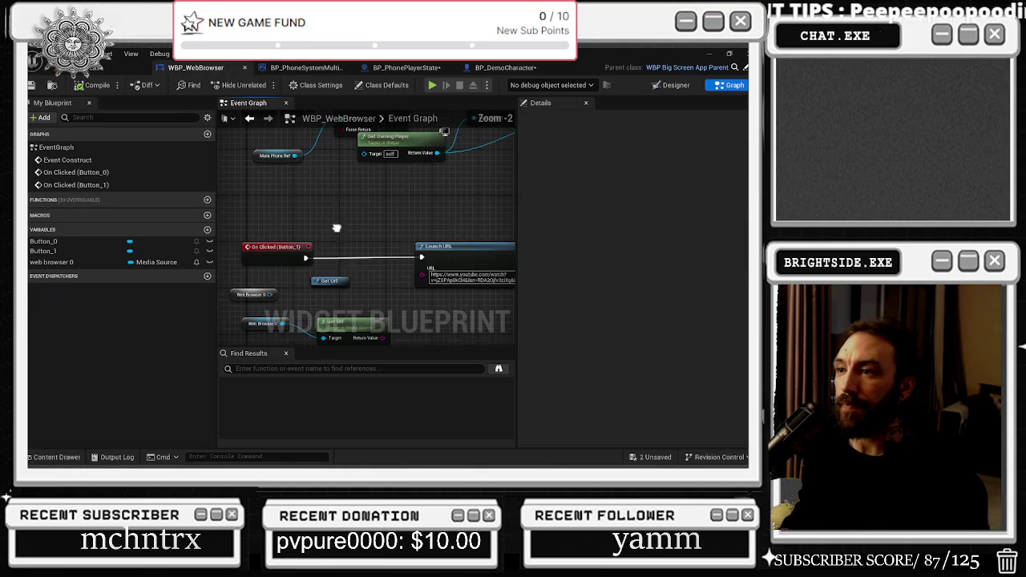
Move the Get Url node higher and the Button_1 click nodes further left.
mouse_move(339, 282)
left_mouse_down()
mouse_move(344, 255)
mouse_move(381, 206)
left_mouse_up()
scroll(382, 206, "down", 1)
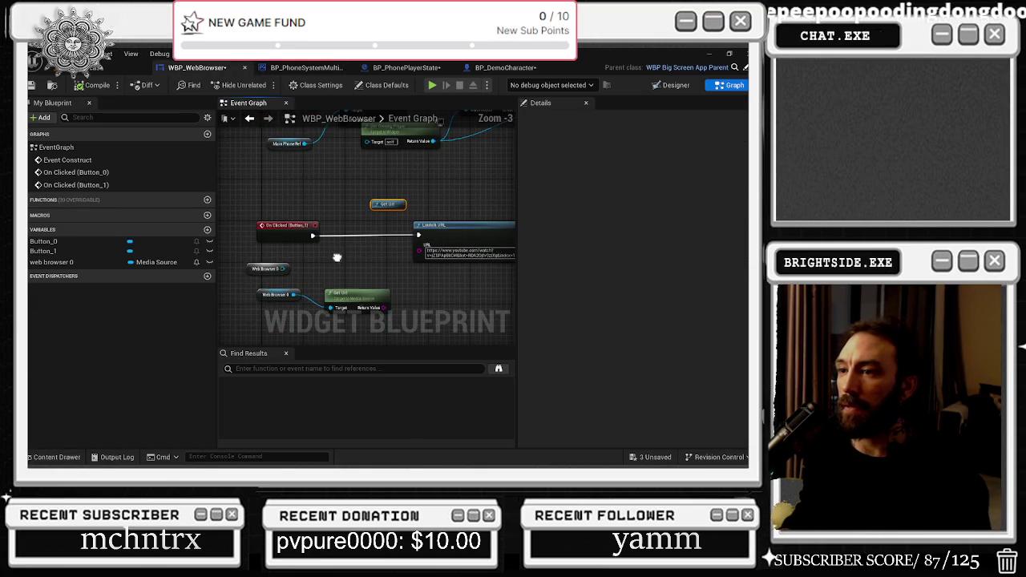
left_click(294, 290)
left_click(256, 270)
scroll(257, 277, "down", 1)
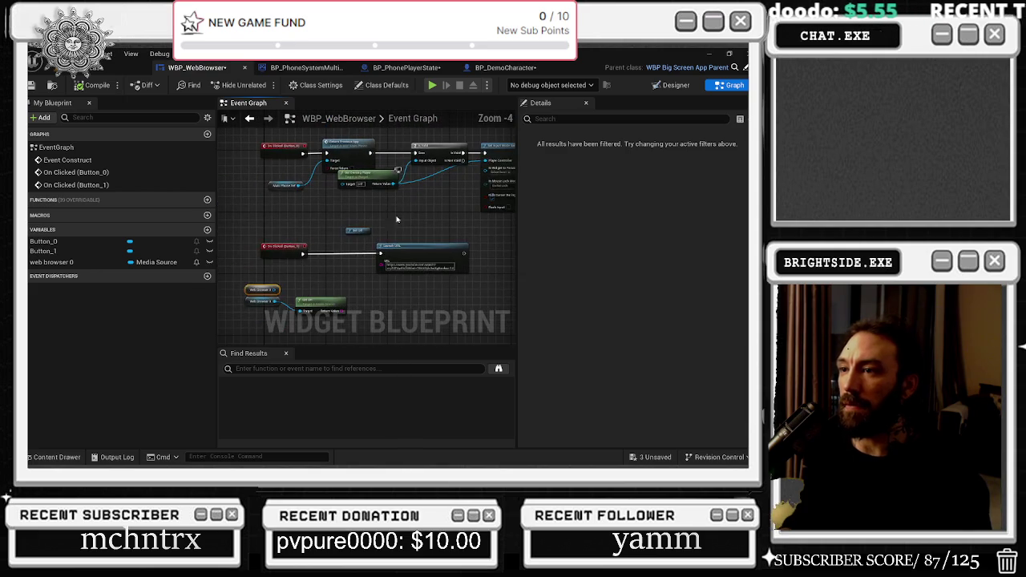
mouse_move(248, 233)
left_mouse_down()
mouse_move(384, 258)
mouse_move(261, 226)
left_mouse_up()
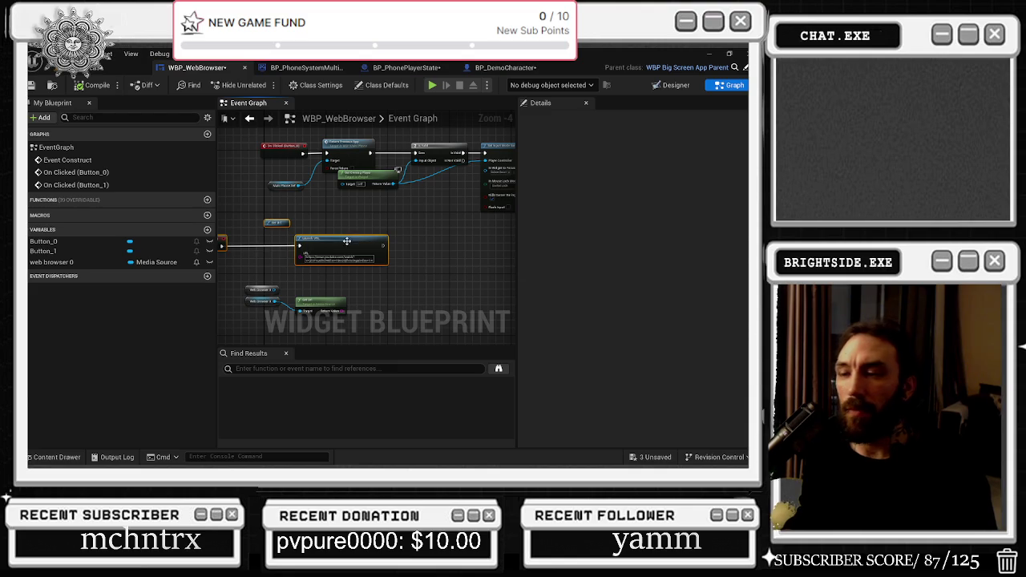
Move Get Owning Player out of the overlap and review the Button_0, Is Valid and input mode nodes.
mouse_move(335, 236)
left_mouse_down()
mouse_move(335, 261)
mouse_move(317, 265)
left_mouse_up()
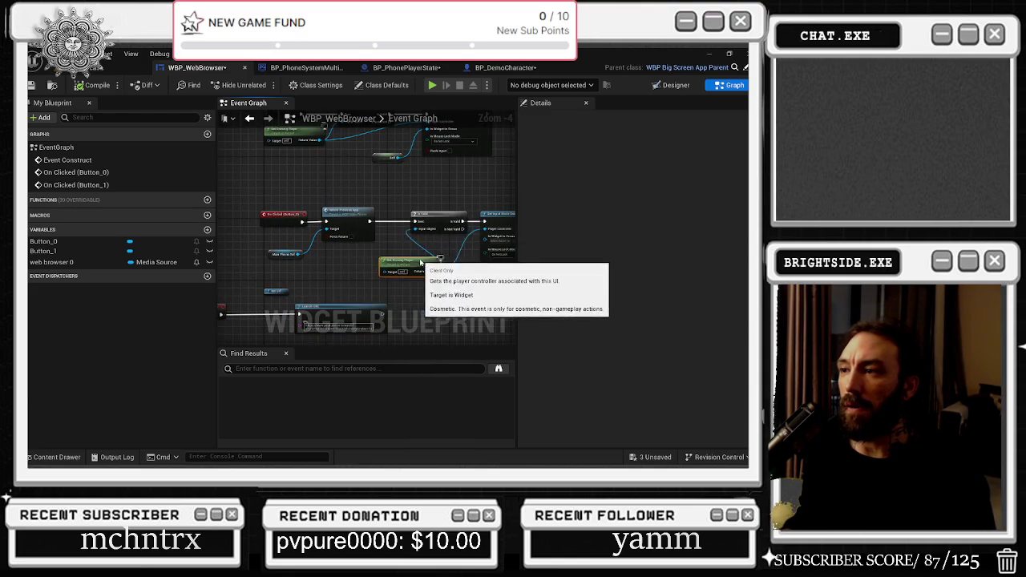
mouse_move(378, 240)
left_mouse_down()
mouse_move(385, 262)
mouse_move(326, 331)
left_mouse_up()
left_click_drag(370, 280, 382, 224)
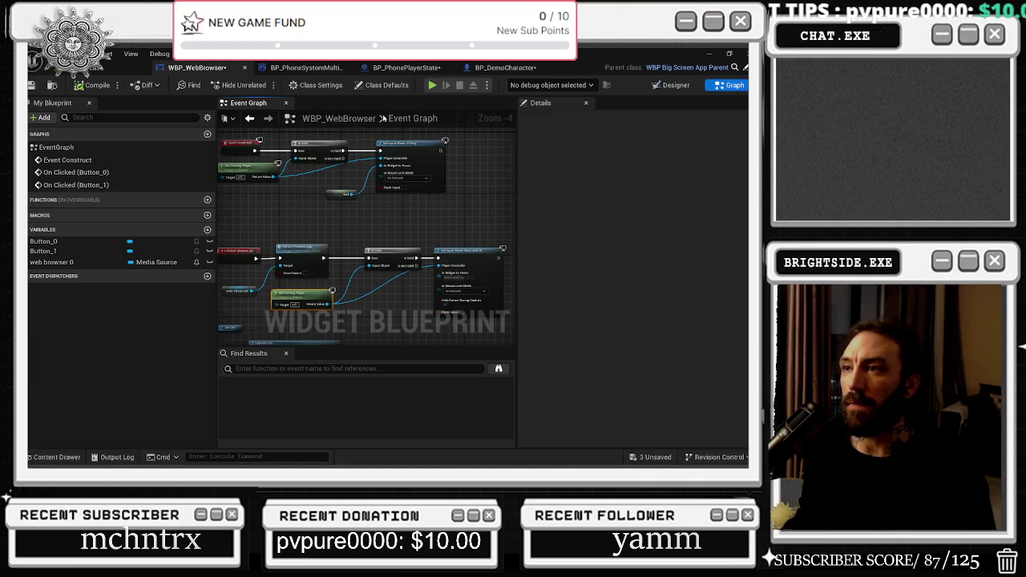
scroll(400, 262, "down", 4)
scroll(401, 262, "up", 4)
mouse_move(386, 293)
left_mouse_down()
mouse_move(370, 269)
mouse_move(410, 274)
mouse_move(390, 258)
left_mouse_up()
scroll(390, 258, "up", 2)
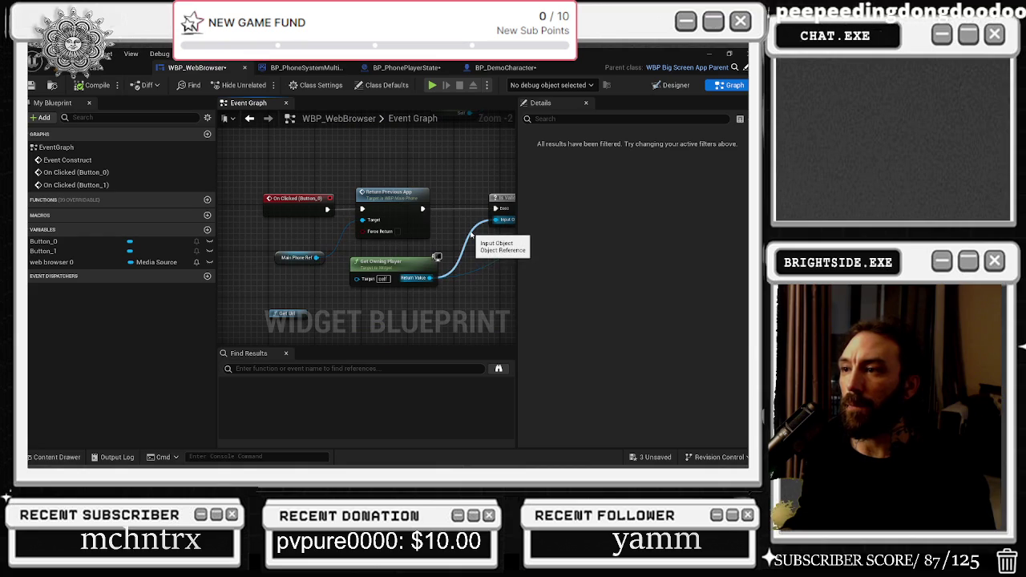
mouse_move(471, 234)
left_mouse_down()
mouse_move(331, 249)
mouse_move(410, 189)
left_mouse_up()
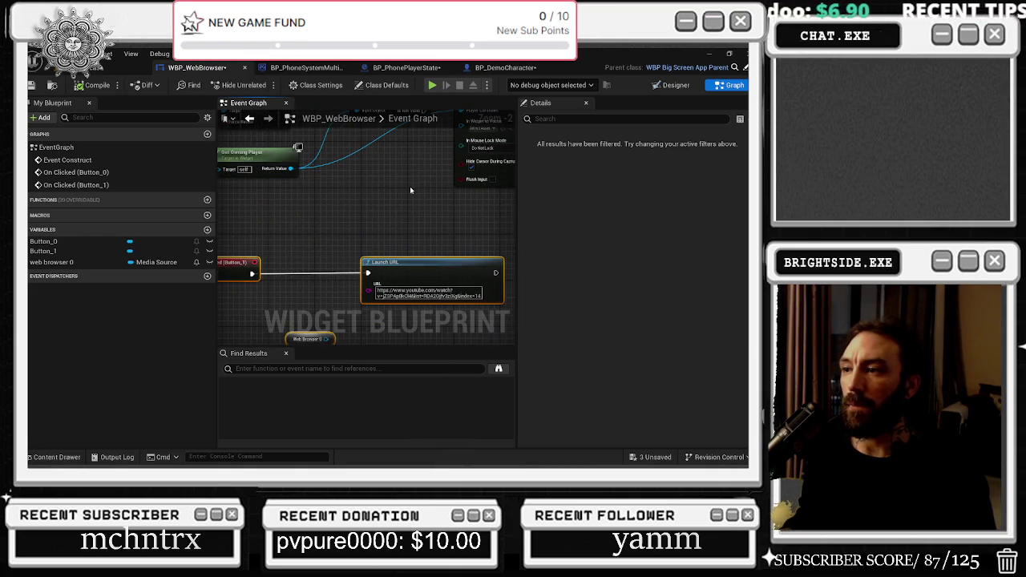
scroll(410, 186, "down", 2)
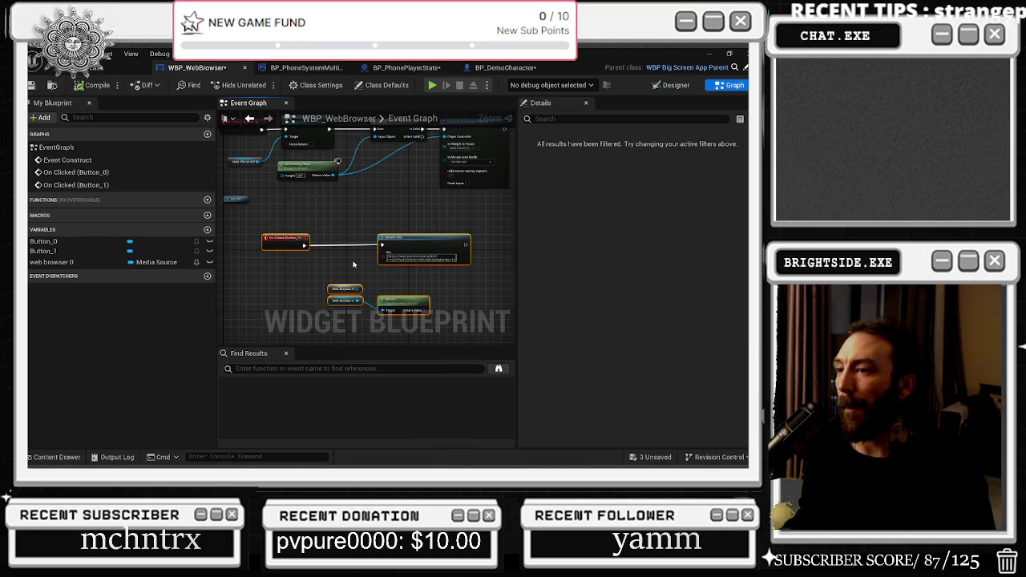
scroll(410, 244, "up", 1)
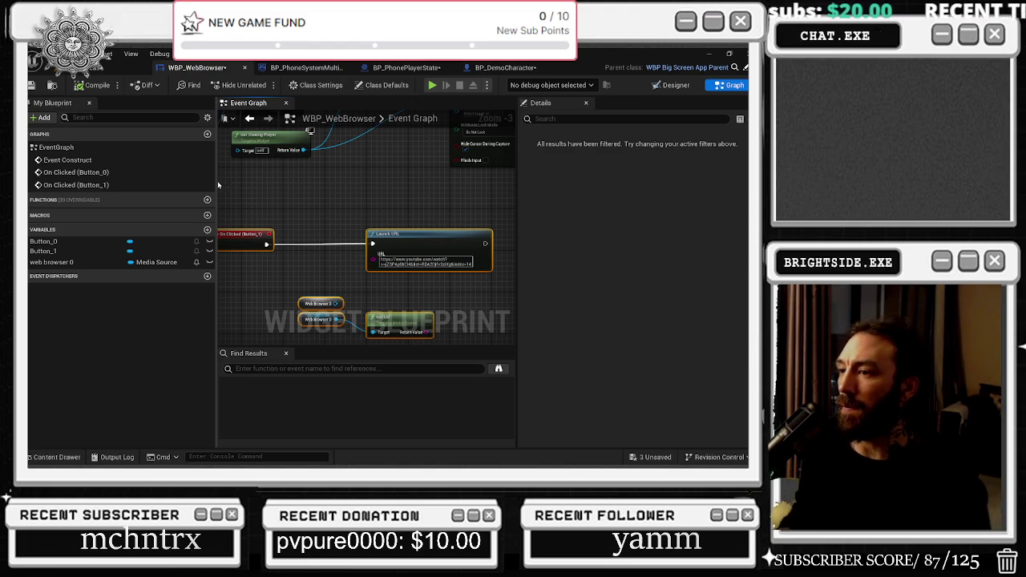
Wire web browser 0's Get Url return value into Launch URL's URL pin.
mouse_move(304, 281)
left_mouse_down()
mouse_move(380, 326)
mouse_move(312, 303)
left_mouse_up()
left_click(251, 301)
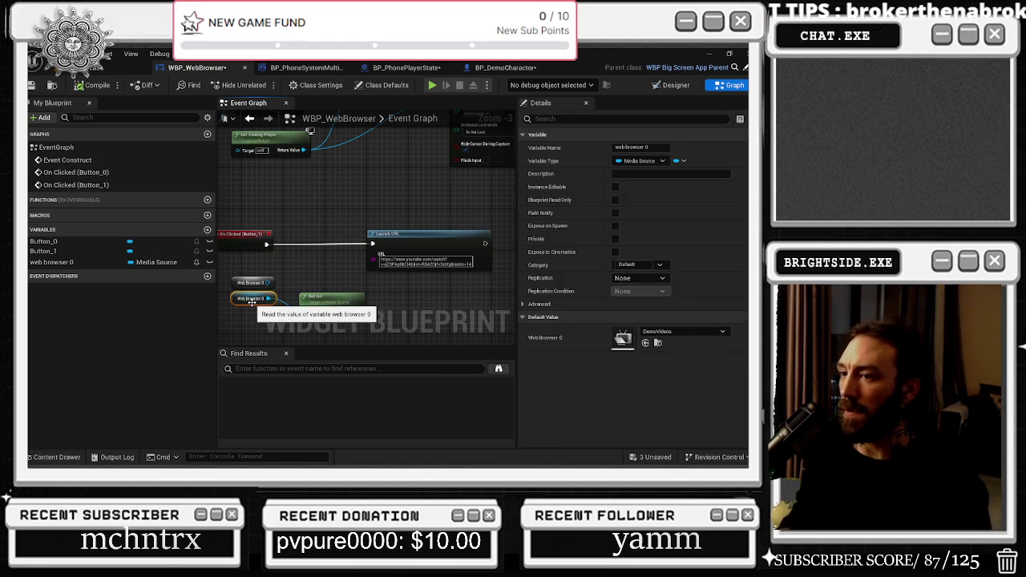
left_click(493, 330)
left_click_drag(359, 311, 373, 253)
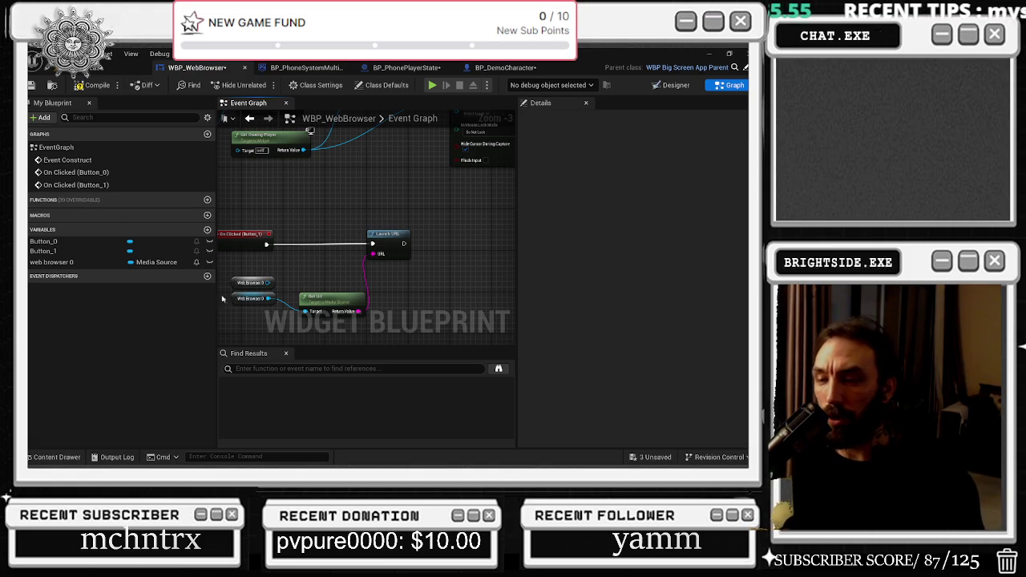
Add and position a reroute on the player wire, then save WBP_WebBrowser.
left_click_drag(322, 172, 367, 216)
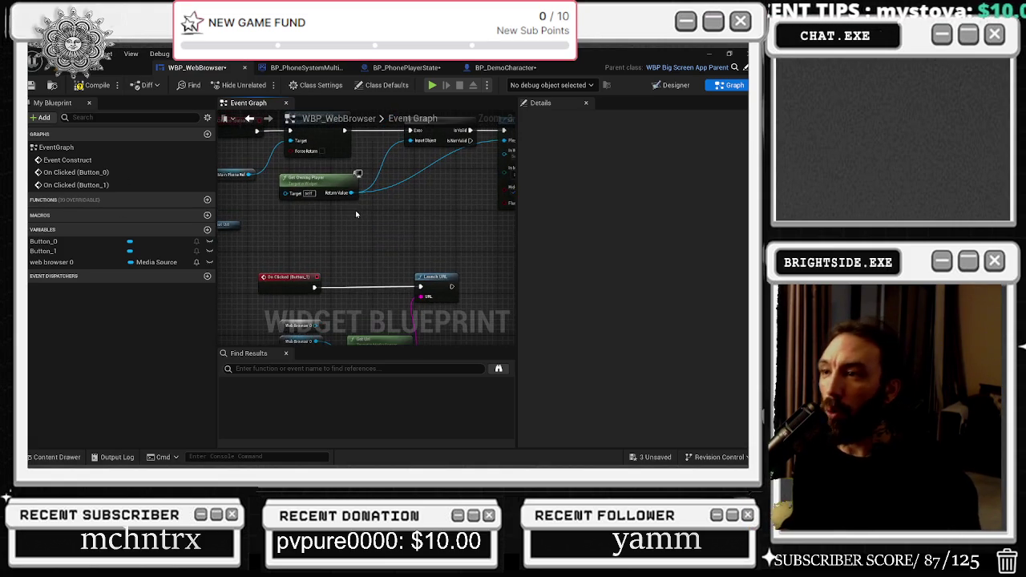
double_click(424, 161)
mouse_move(425, 161)
left_mouse_down()
mouse_move(470, 201)
mouse_move(307, 244)
left_mouse_up()
left_click_drag(328, 159, 309, 133)
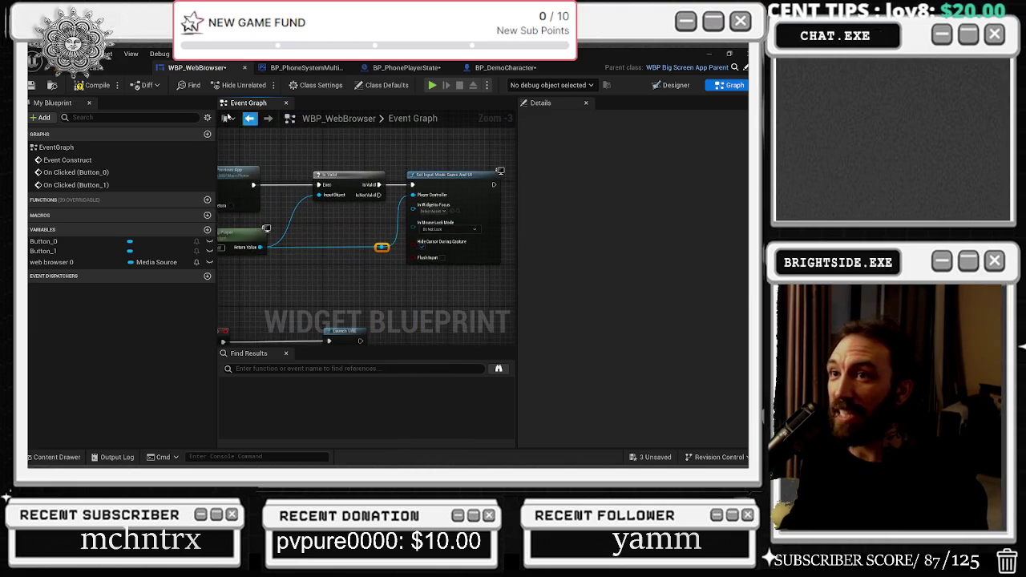
left_click(32, 85)
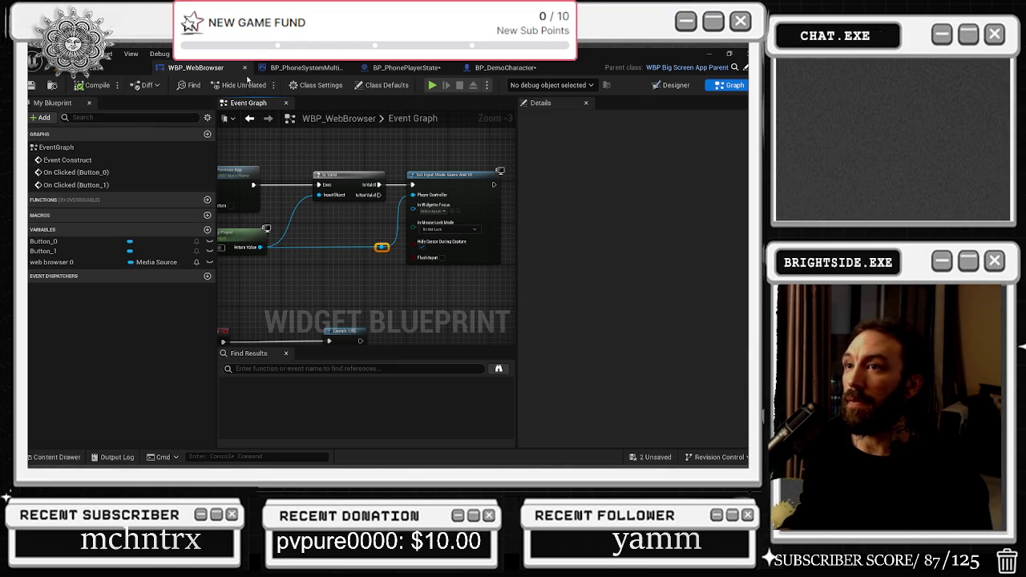
left_click(305, 69)
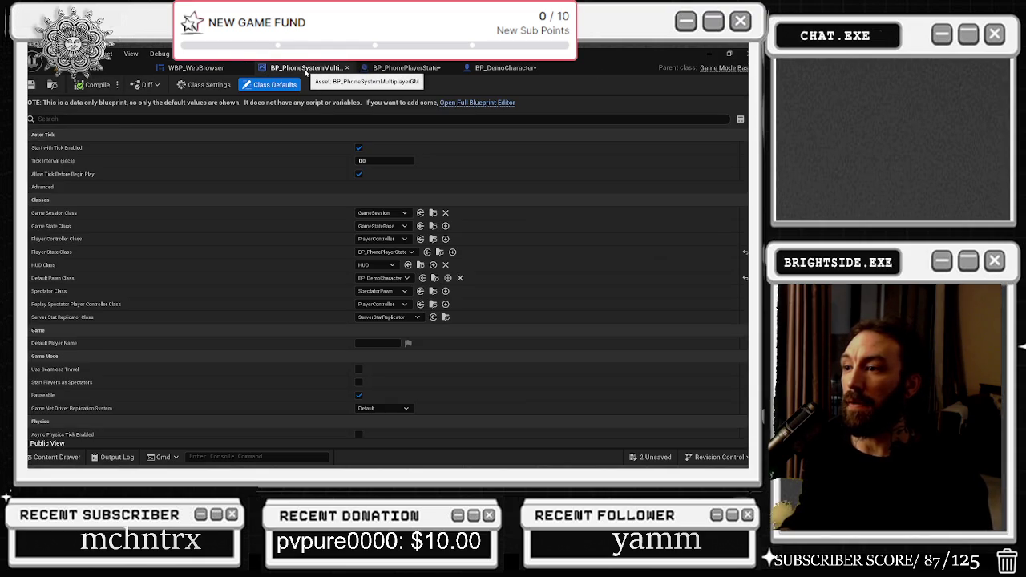
Close BP_PhoneSystemMultiplayerGM, reopen it from the content browser, and close it again.
left_click(346, 68)
left_click(341, 70)
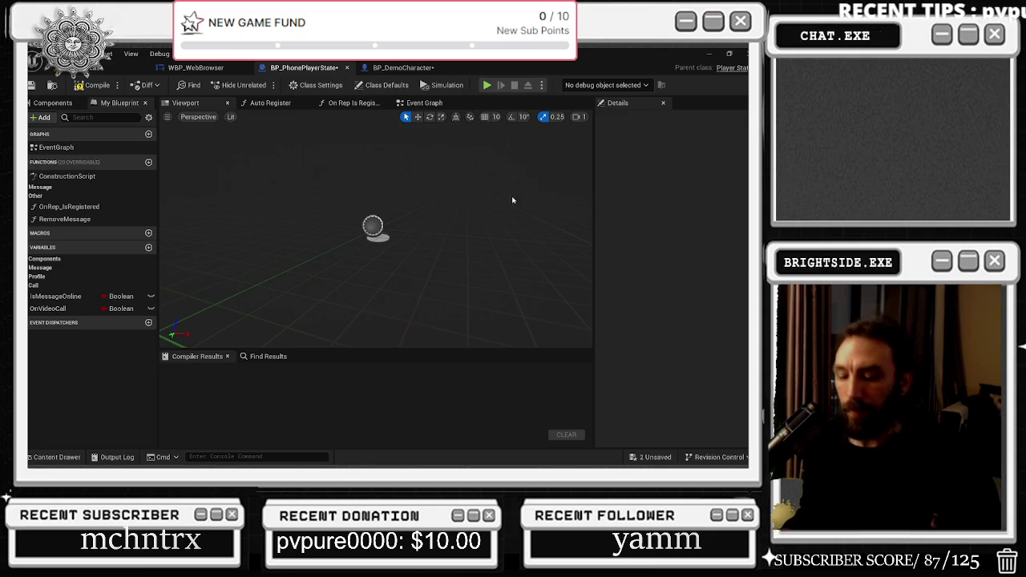
key("ctrl+b")
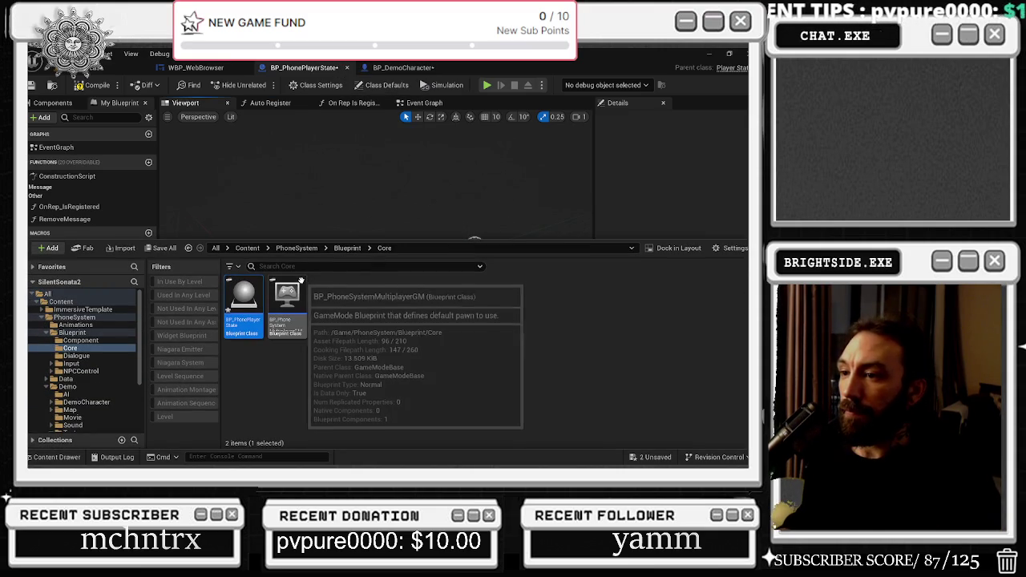
double_click(298, 285)
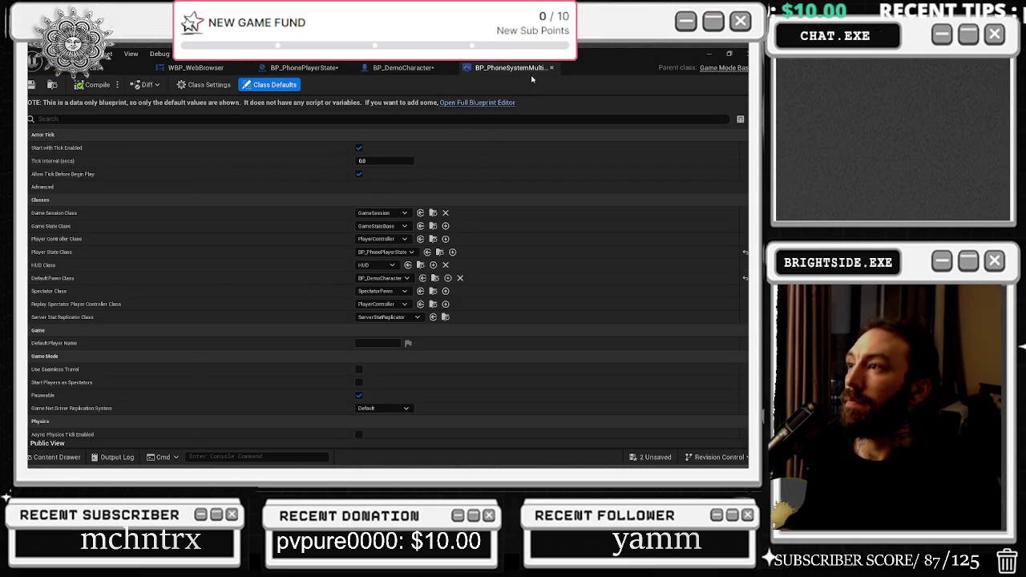
left_click(552, 68)
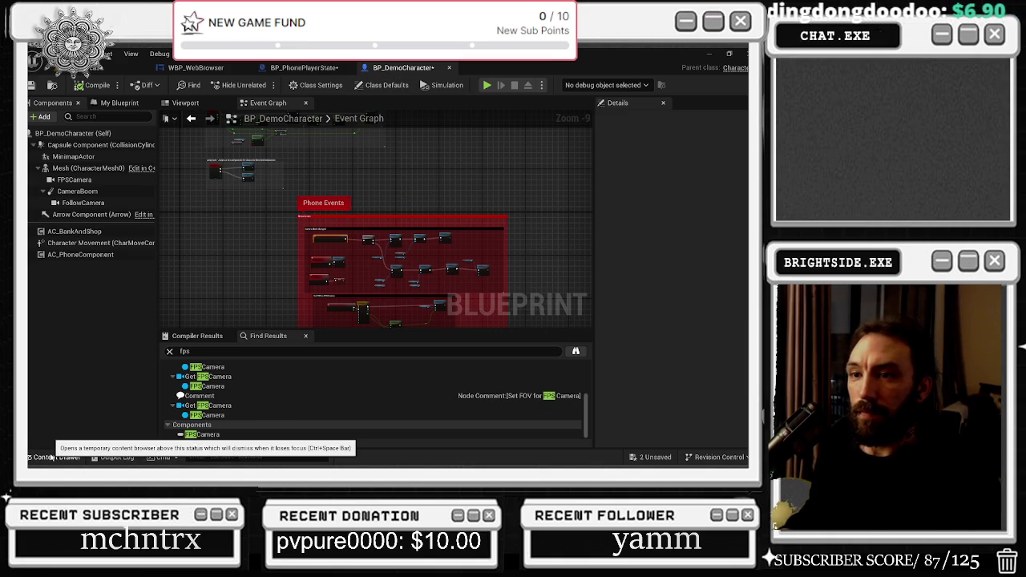
Select AC_BankAndShop in BP_DemoCharacter's Components panel and bring up its actions.
left_click(80, 254)
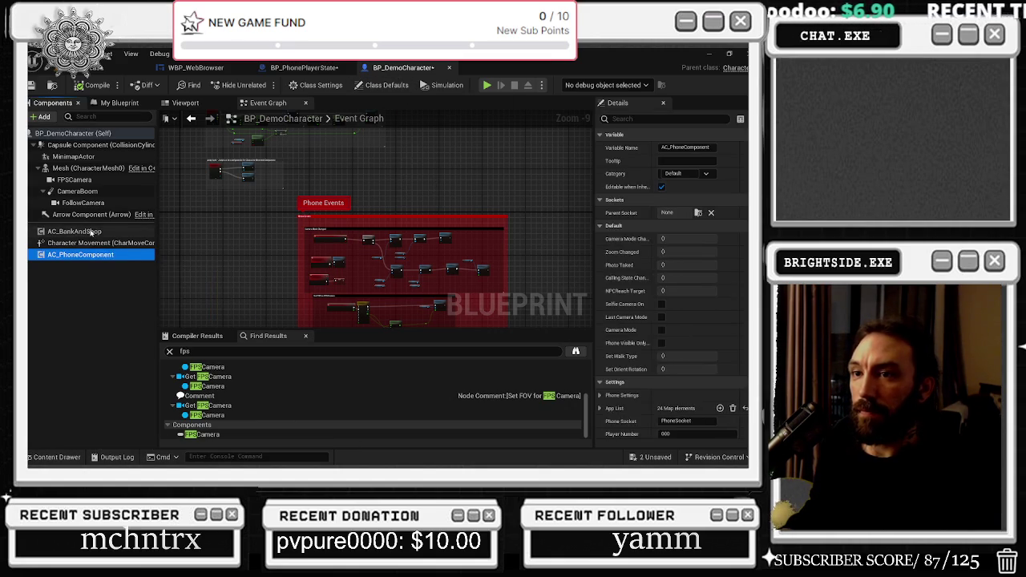
left_click(99, 233)
right_click(99, 232)
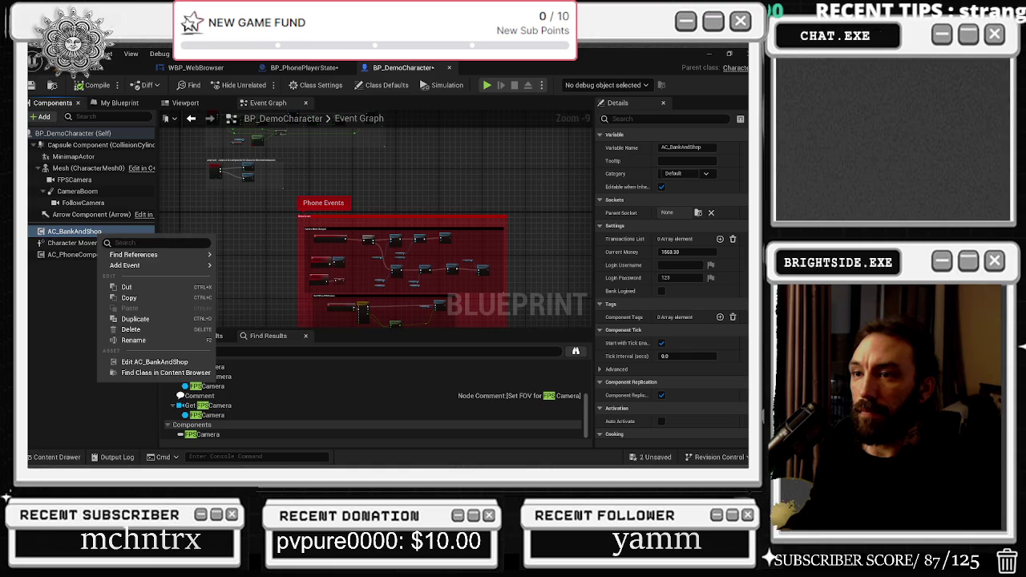
Open AC_BankAndShop and look over its transaction, Cast To WBP_BankApp and Branch nodes.
left_click(184, 363)
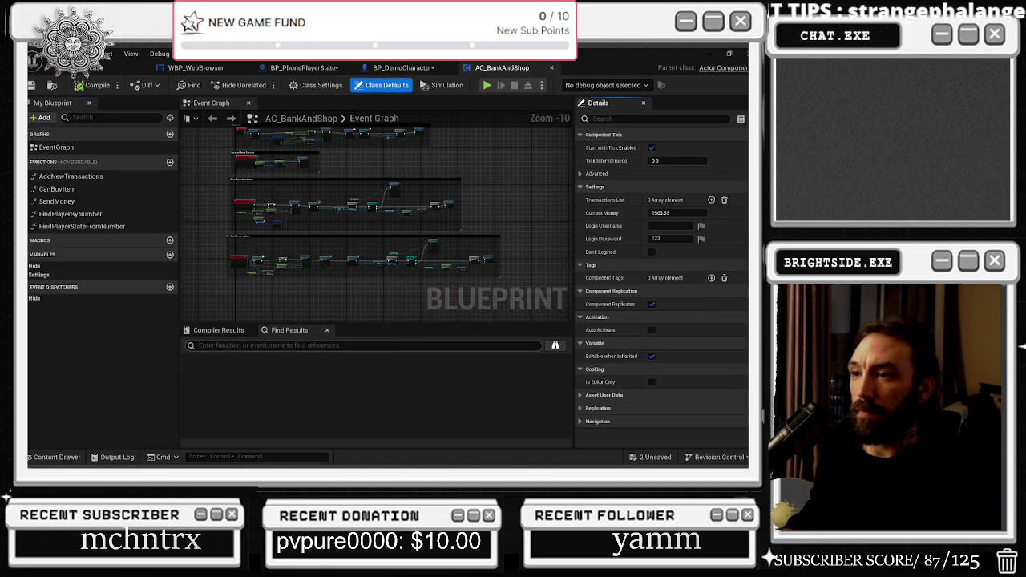
scroll(264, 238, "up", 4)
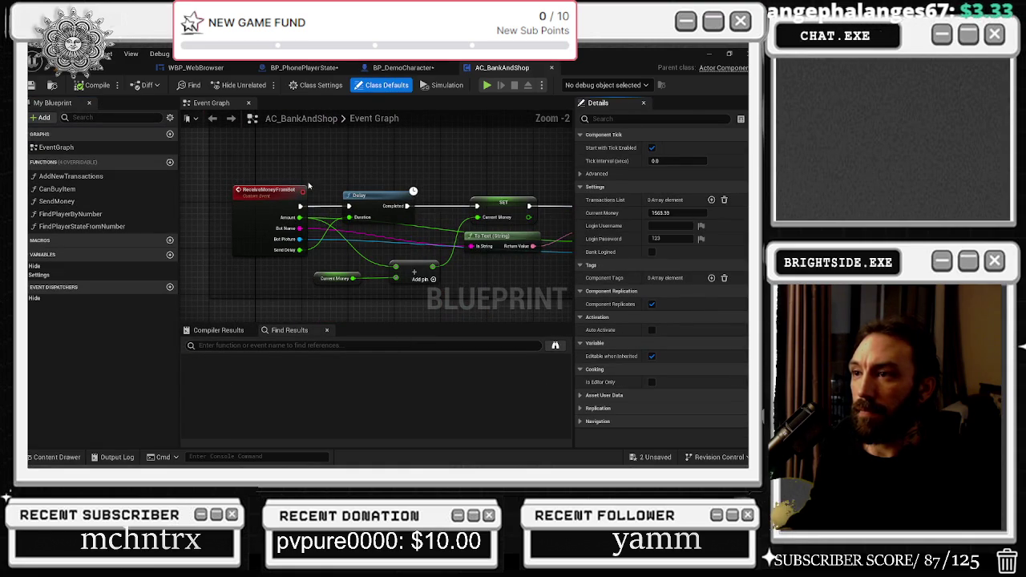
mouse_move(354, 160)
left_mouse_down()
mouse_move(297, 206)
mouse_move(89, 182)
left_mouse_up()
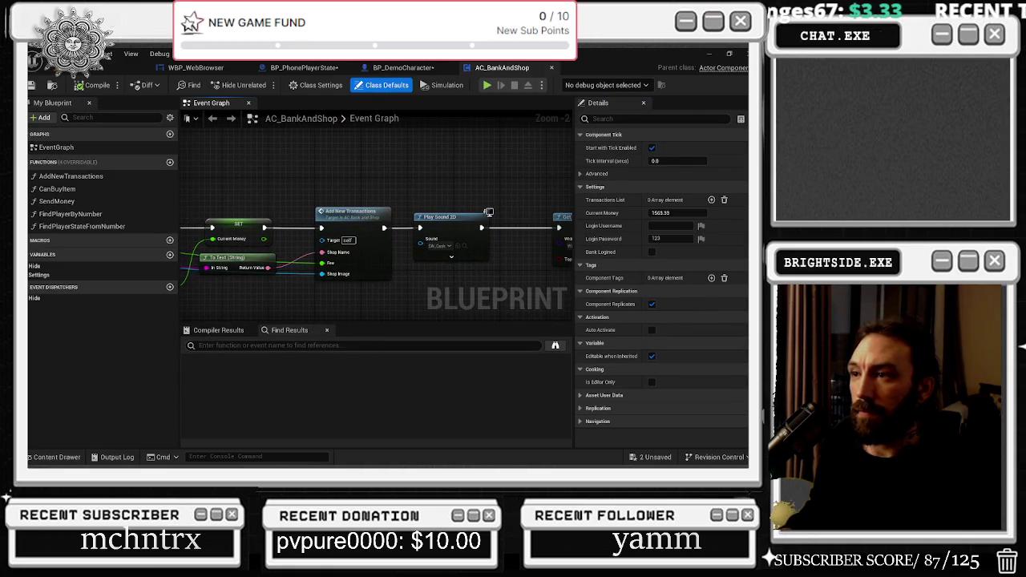
left_click_drag(481, 180, 188, 175)
left_click_drag(380, 177, 190, 179)
mouse_move(335, 150)
left_mouse_down()
mouse_move(241, 156)
mouse_move(227, 201)
mouse_move(151, 199)
left_mouse_up()
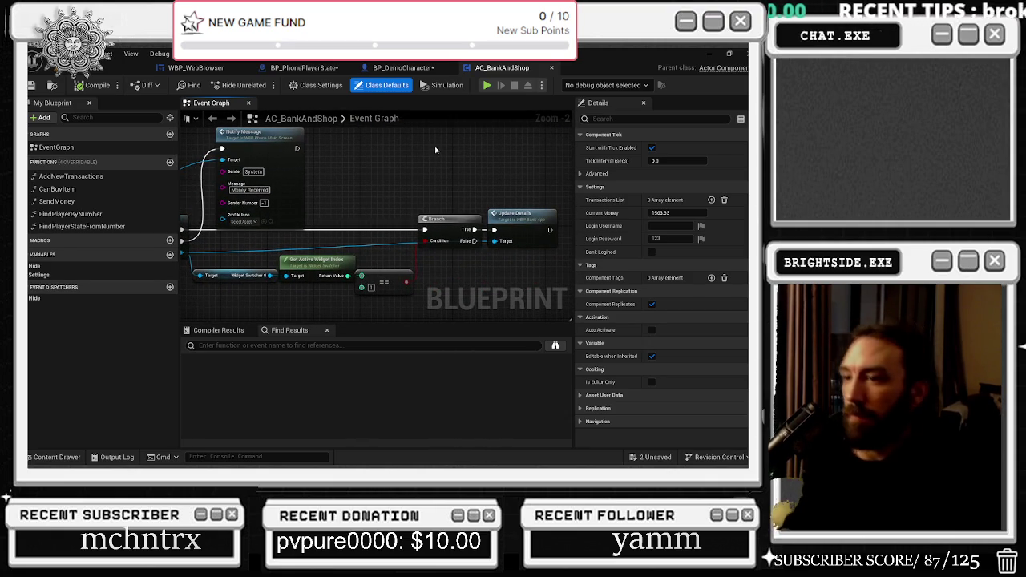
scroll(458, 209, "down", 4)
scroll(259, 213, "up", 4)
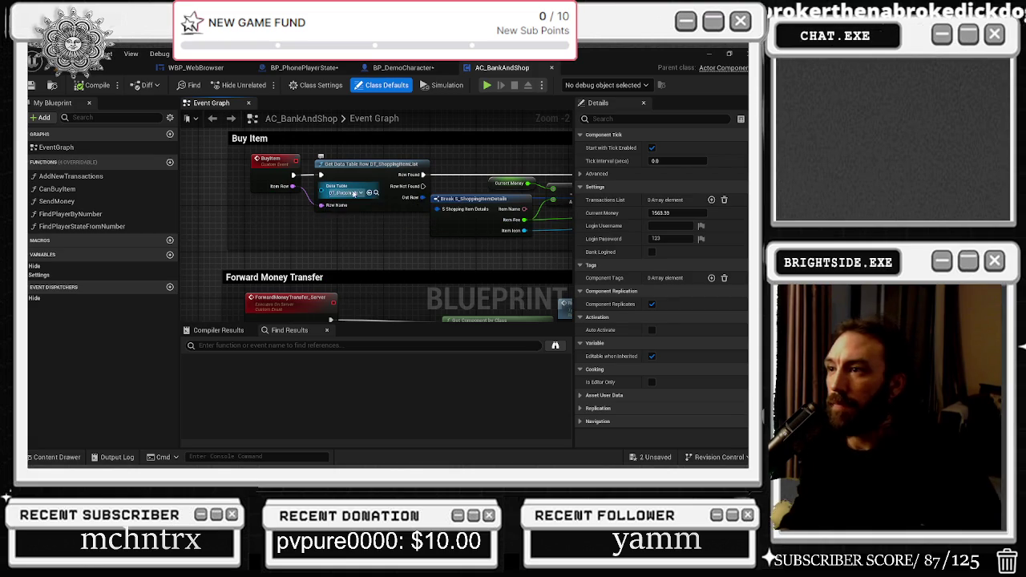
scroll(370, 215, "down", 7)
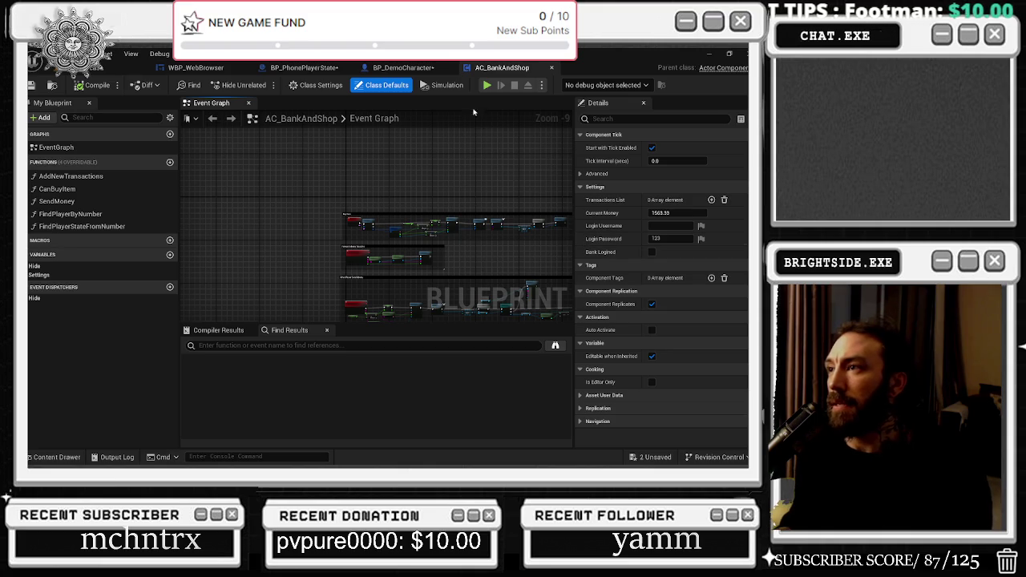
Cycle back through BP_DemoCharacter and WBP_WebBrowser to the main level editor.
left_click(404, 68)
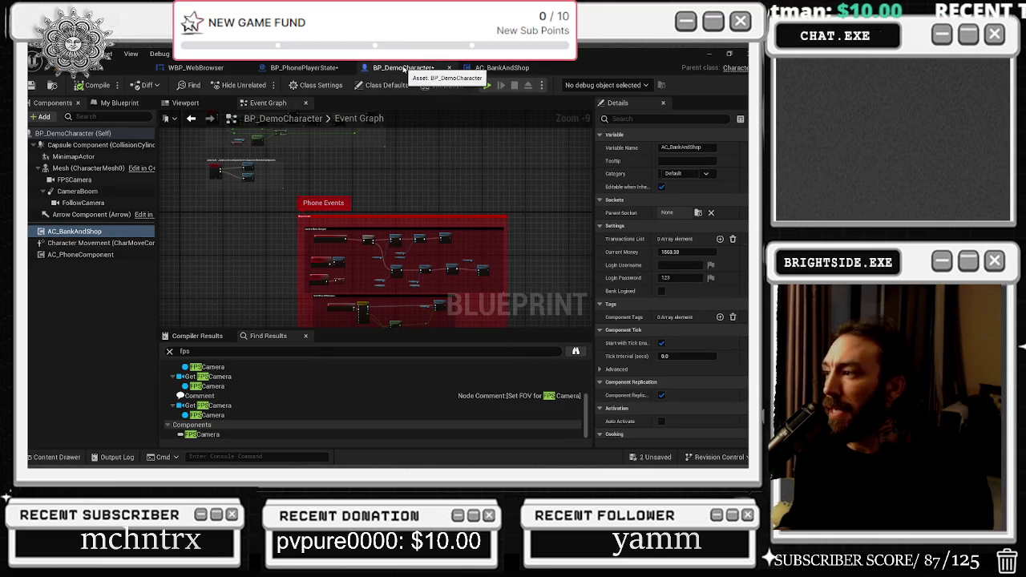
left_click(211, 70)
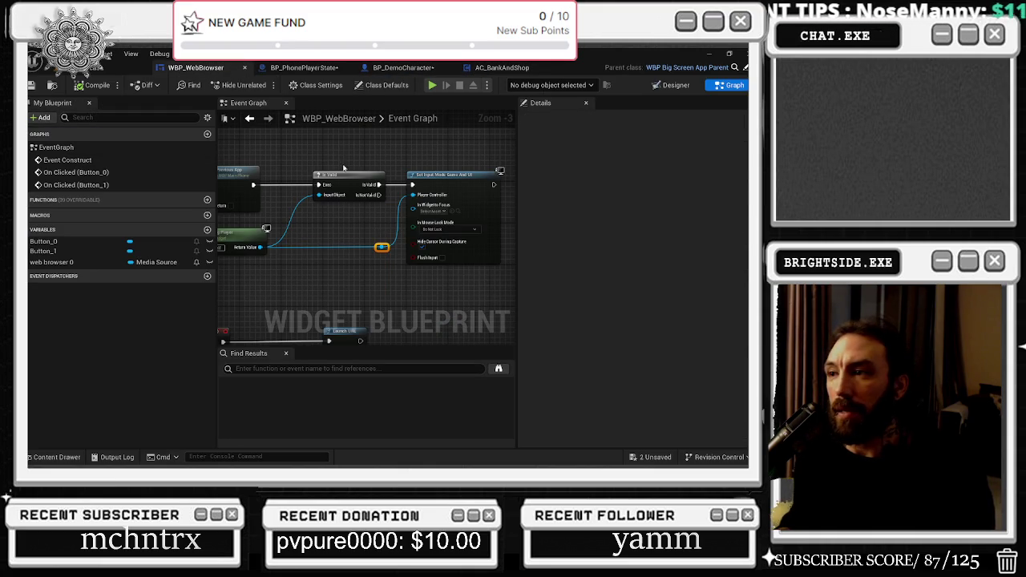
left_click(89, 67)
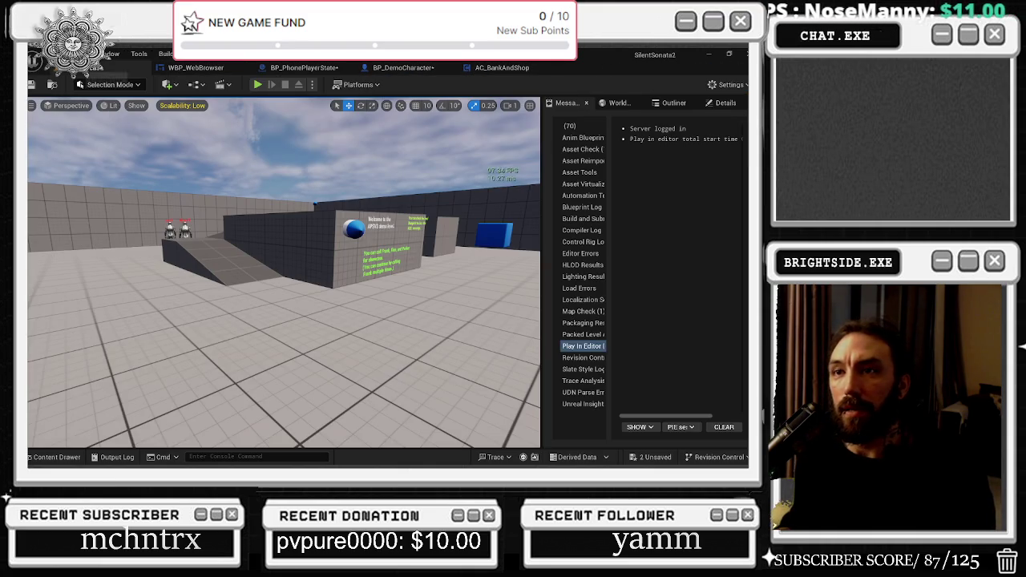
Open BML_Phone from the PhoneSystem/Blueprint folder, inspect it, then close its tab.
left_click(73, 455)
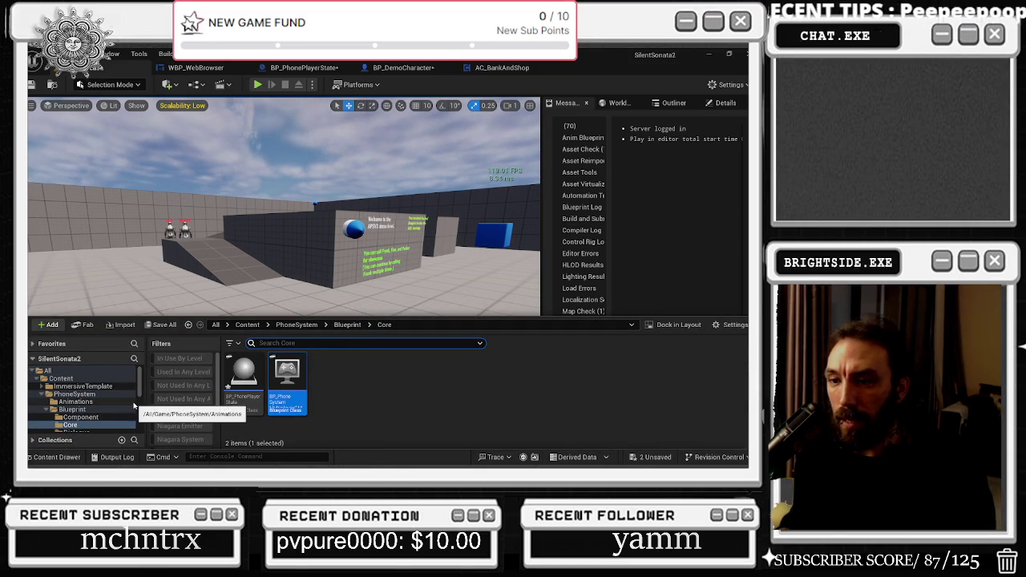
left_click(350, 325)
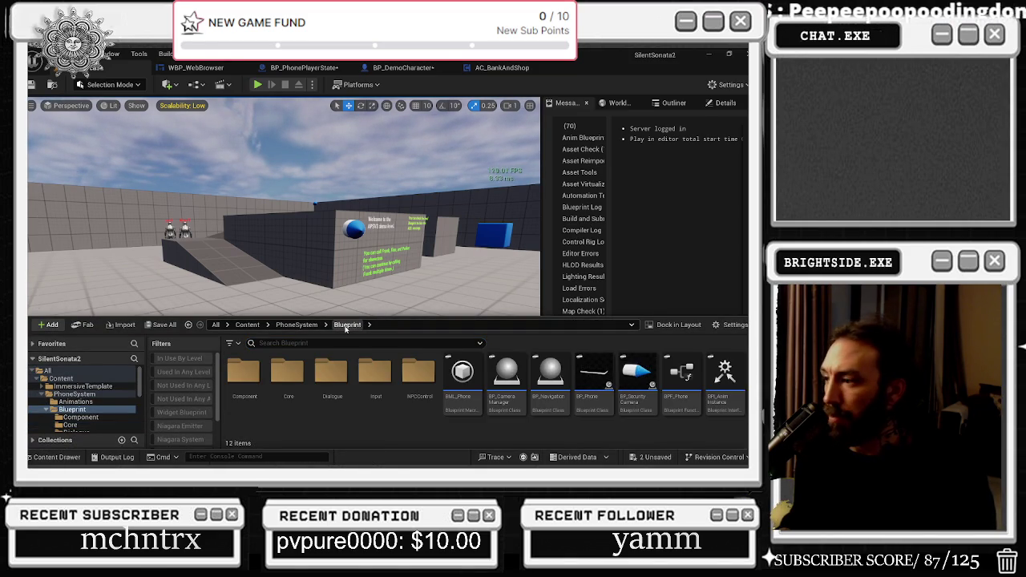
mouse_move(648, 370)
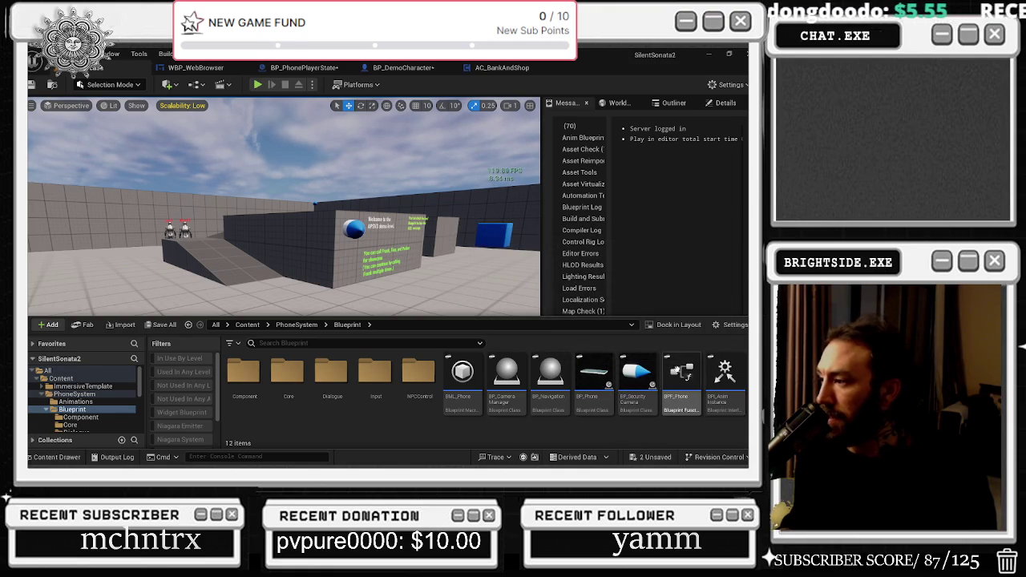
mouse_move(548, 359)
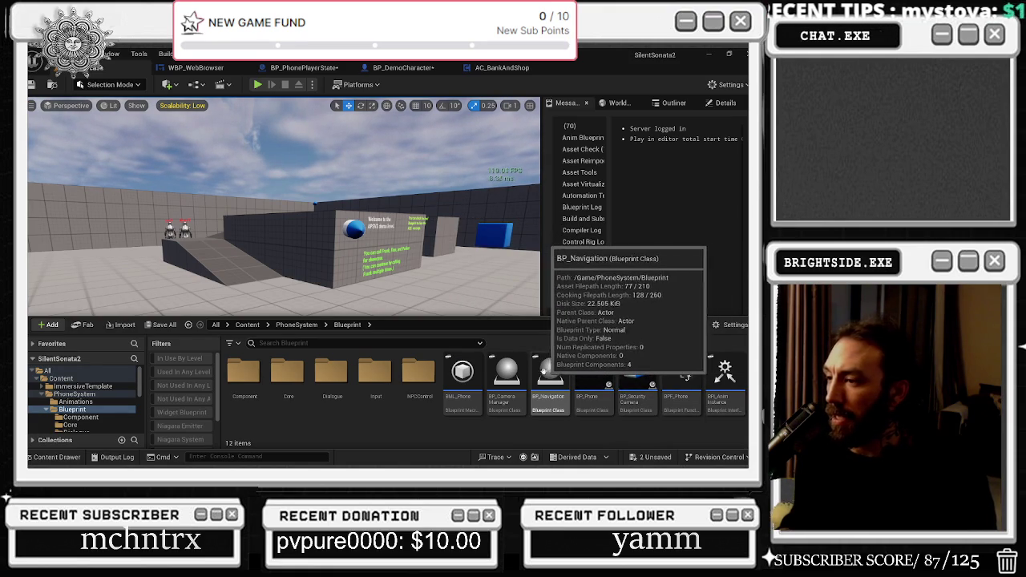
mouse_move(508, 366)
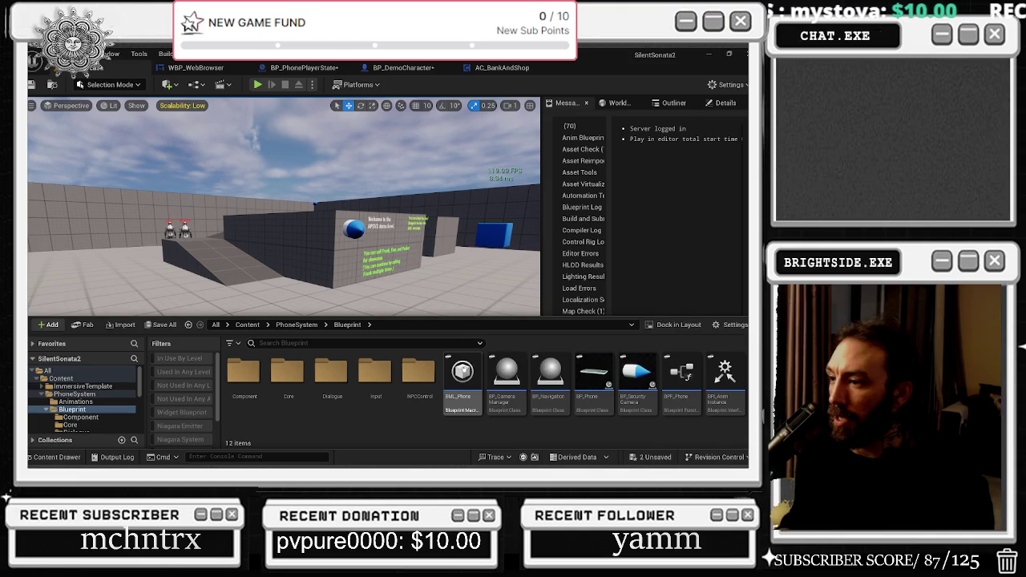
mouse_move(461, 369)
double_click(461, 369)
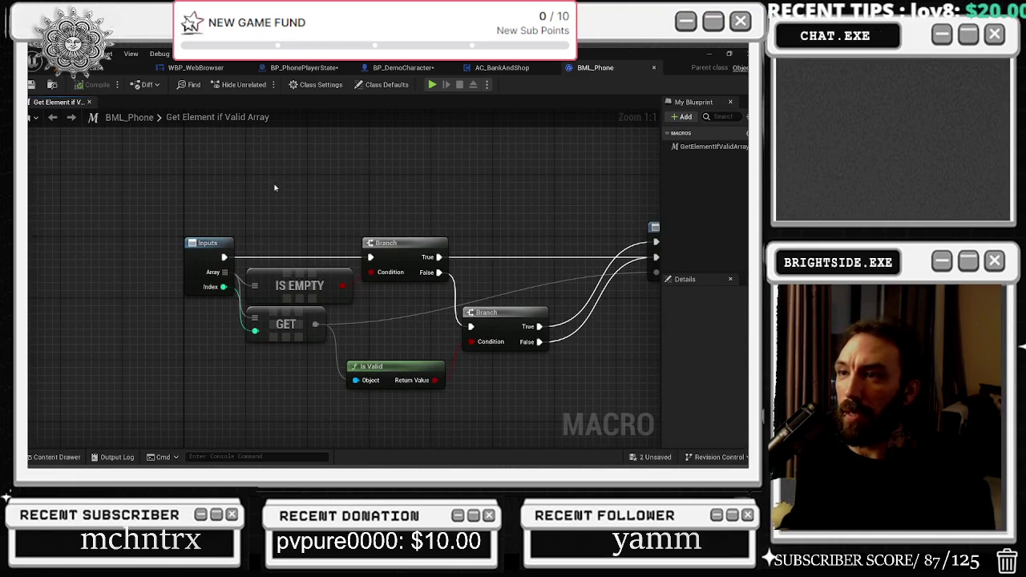
left_click(653, 68)
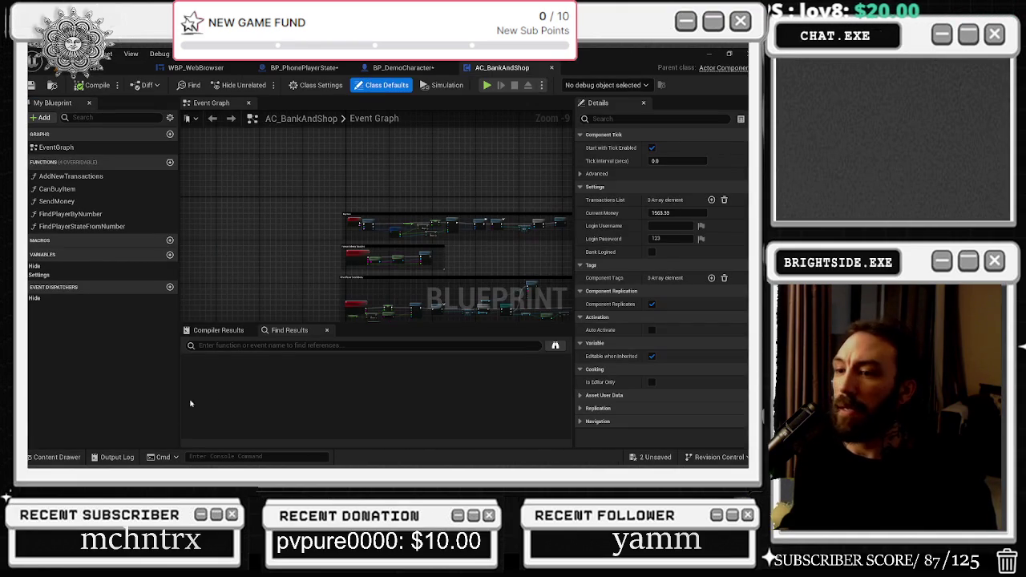
left_click(78, 456)
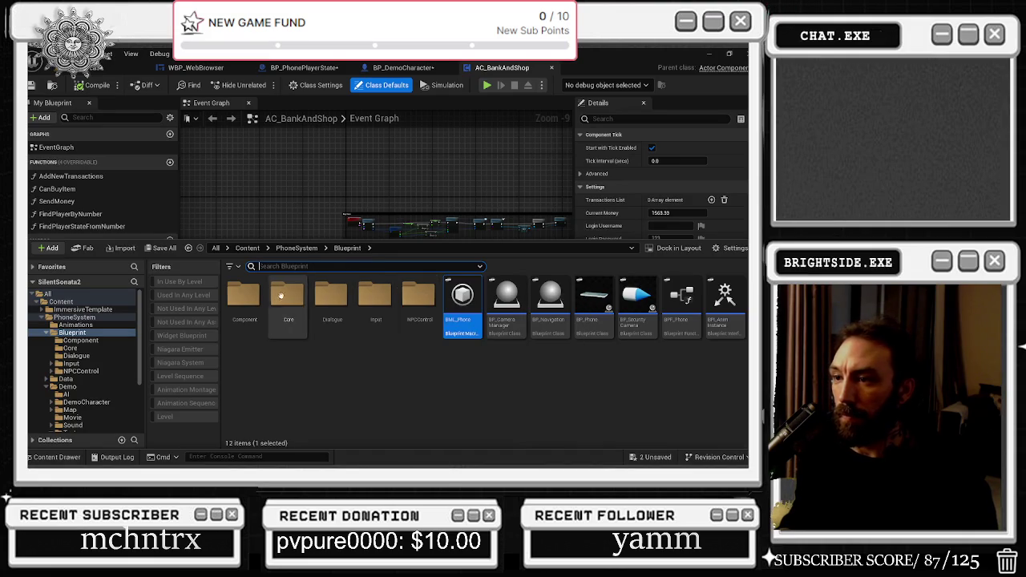
Look inside the Component, Core and Dialogue folders under PhoneSystem/Blueprint.
double_click(239, 299)
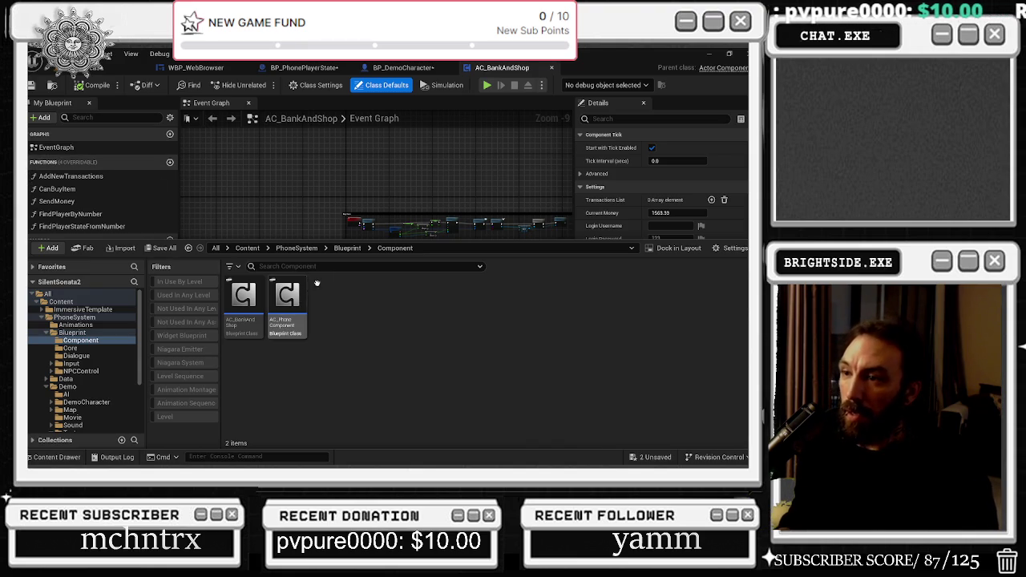
left_click(347, 247)
double_click(297, 285)
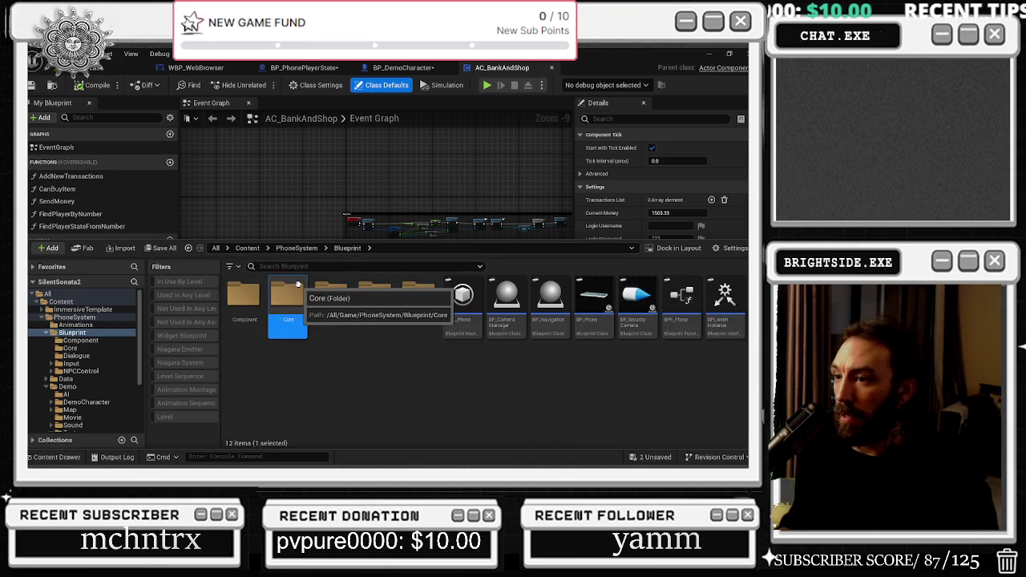
left_click(347, 248)
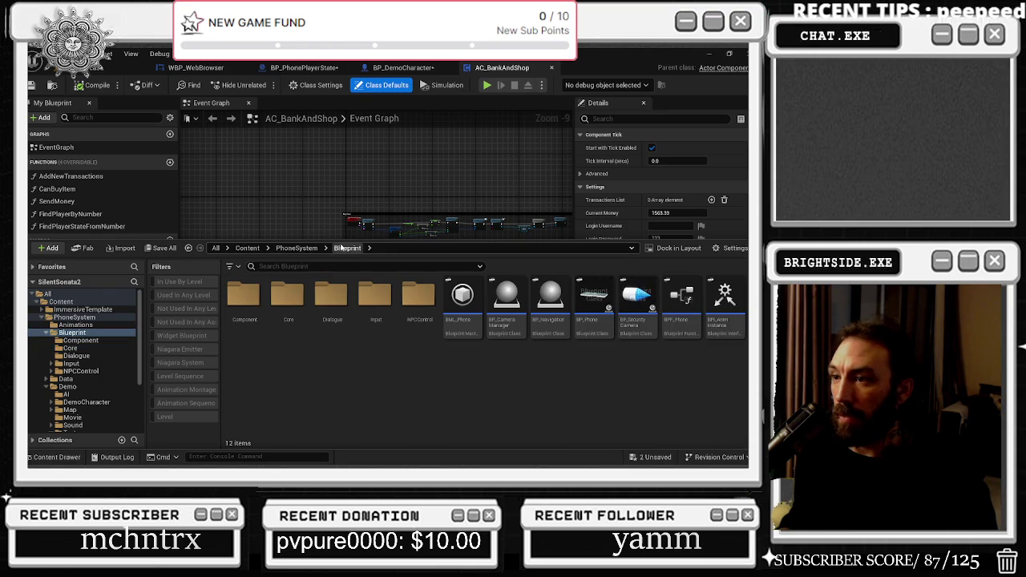
double_click(345, 290)
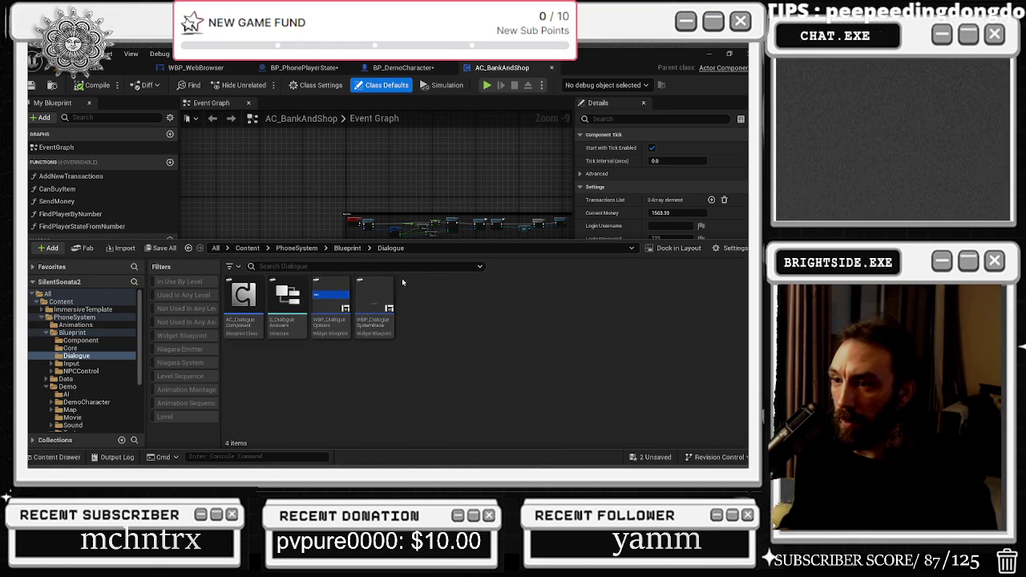
left_click(347, 247)
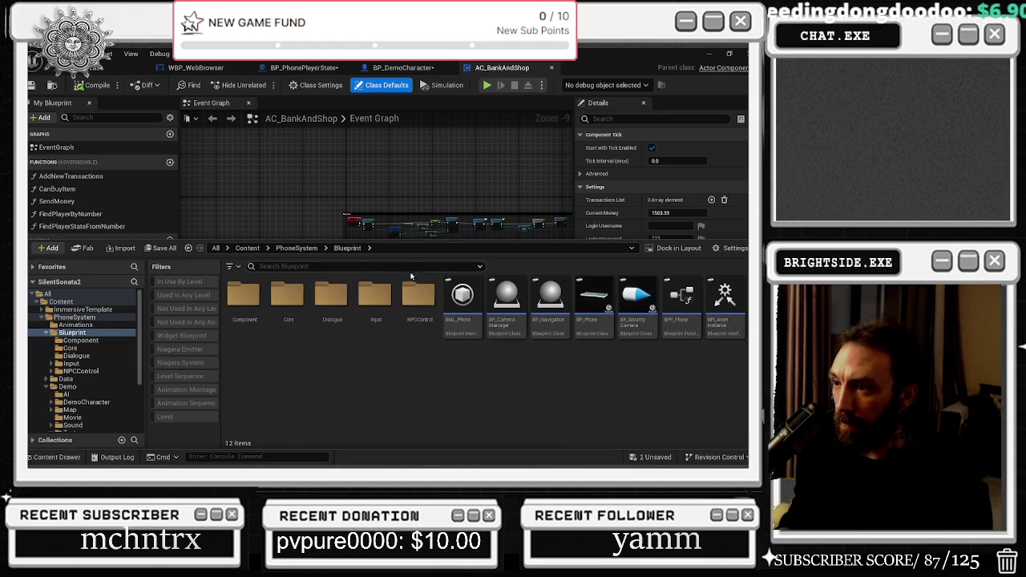
Browse the Input folder and its GalleryApp and CameraApp subfolders.
double_click(374, 295)
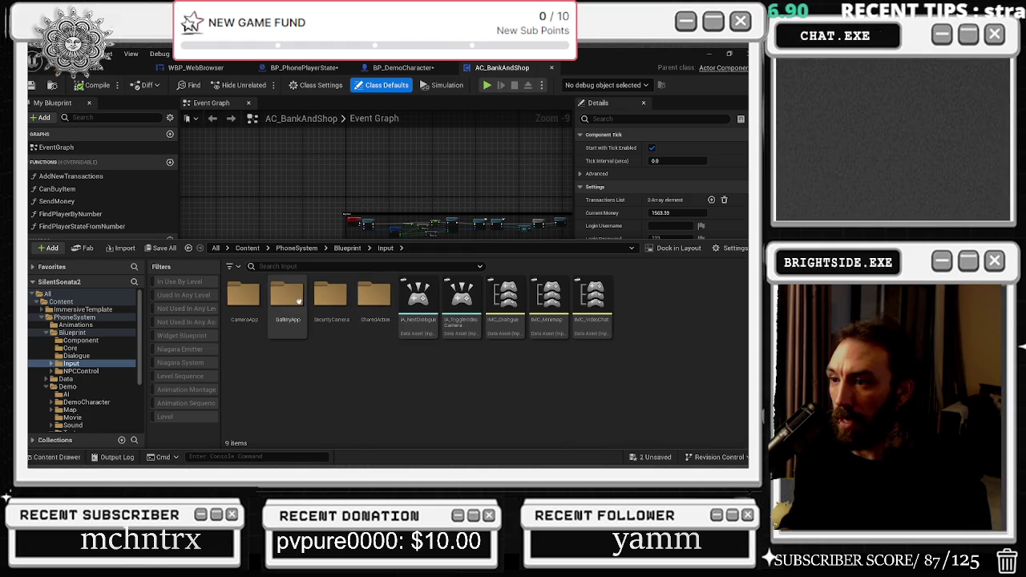
double_click(287, 298)
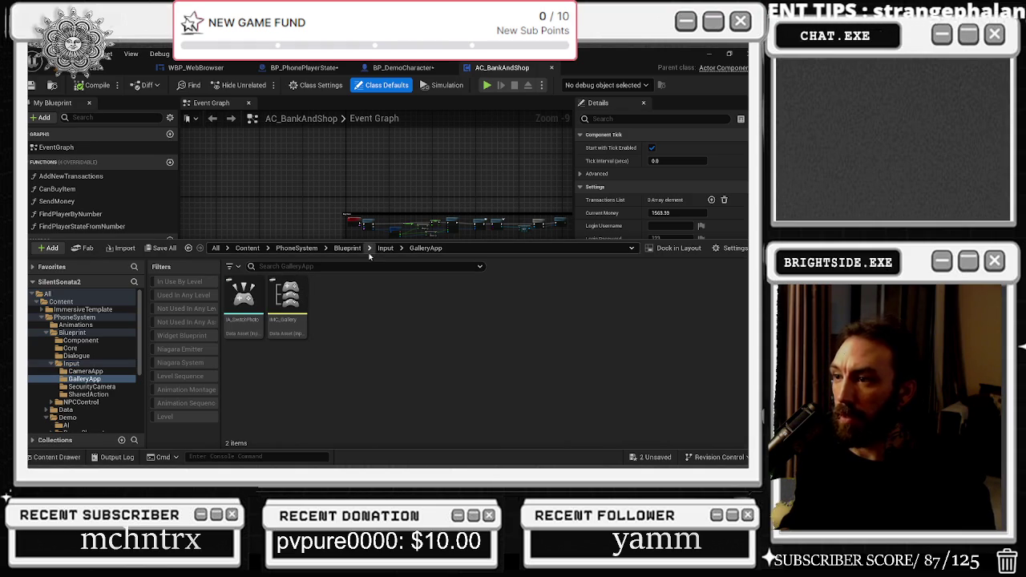
left_click(385, 248)
double_click(242, 298)
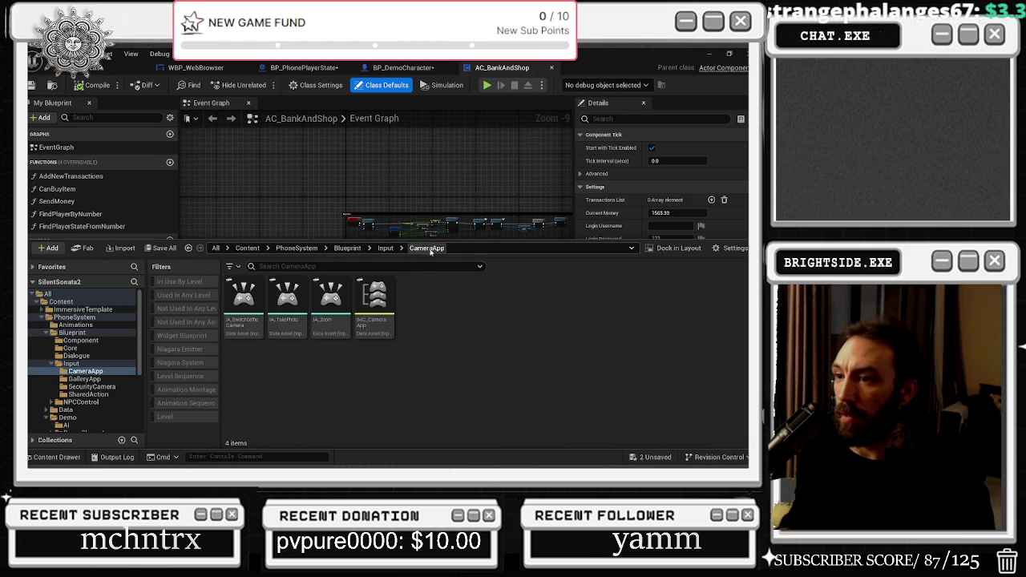
left_click(385, 248)
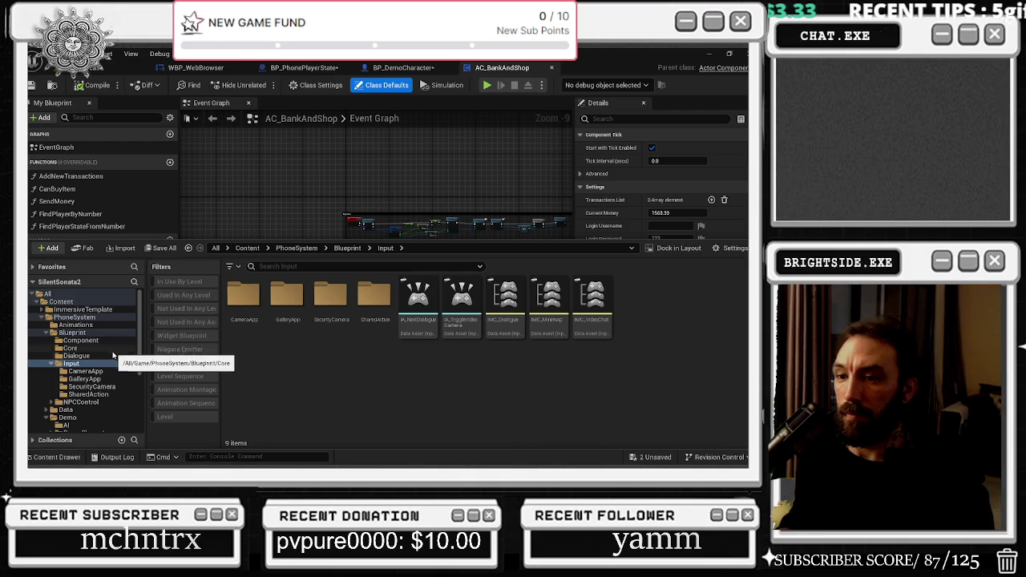
View the contents of the PhoneSystem Data folder, then the Demo folder.
left_click(67, 410)
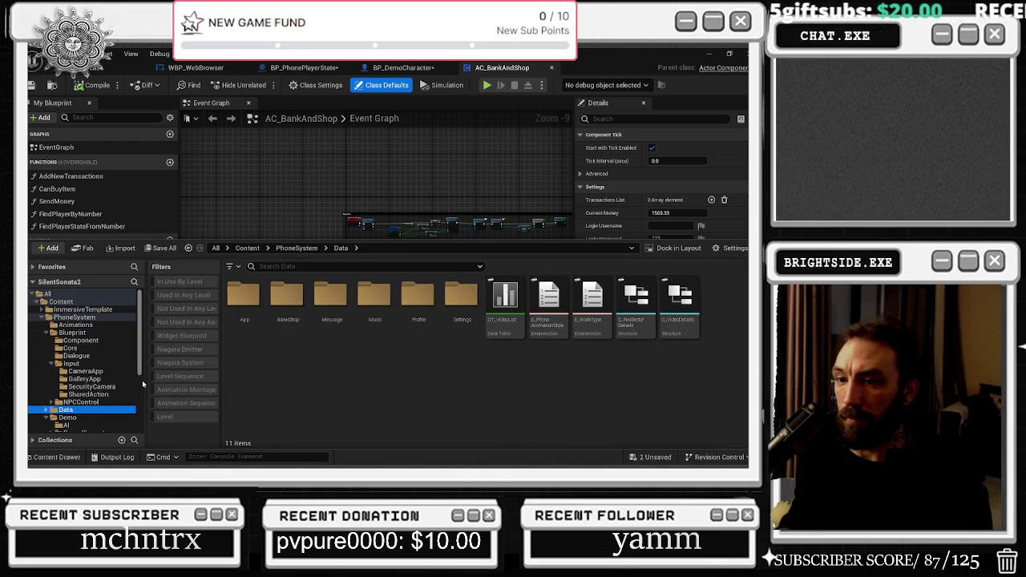
mouse_move(512, 298)
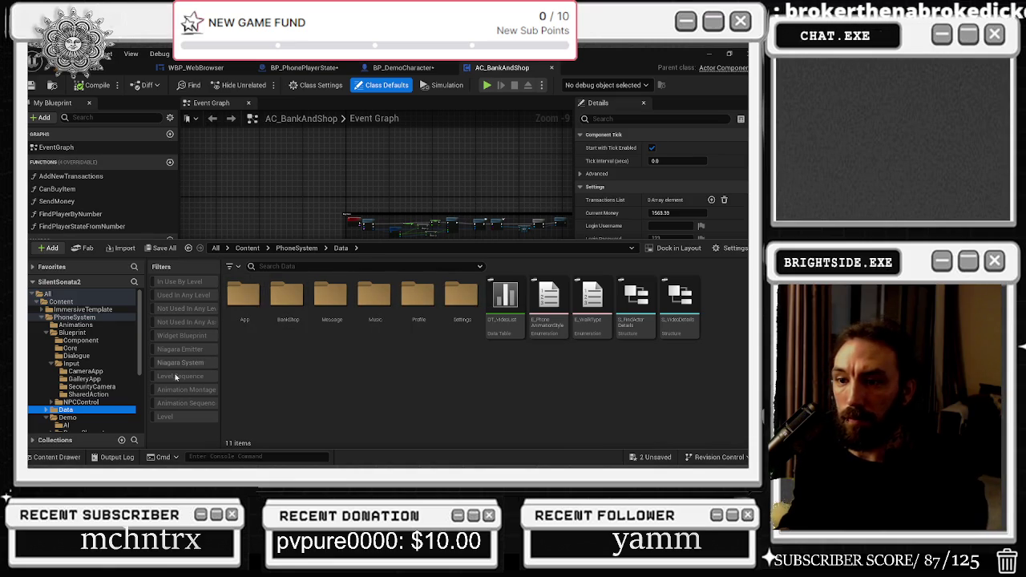
scroll(80, 377, "down", 1)
left_click(71, 402)
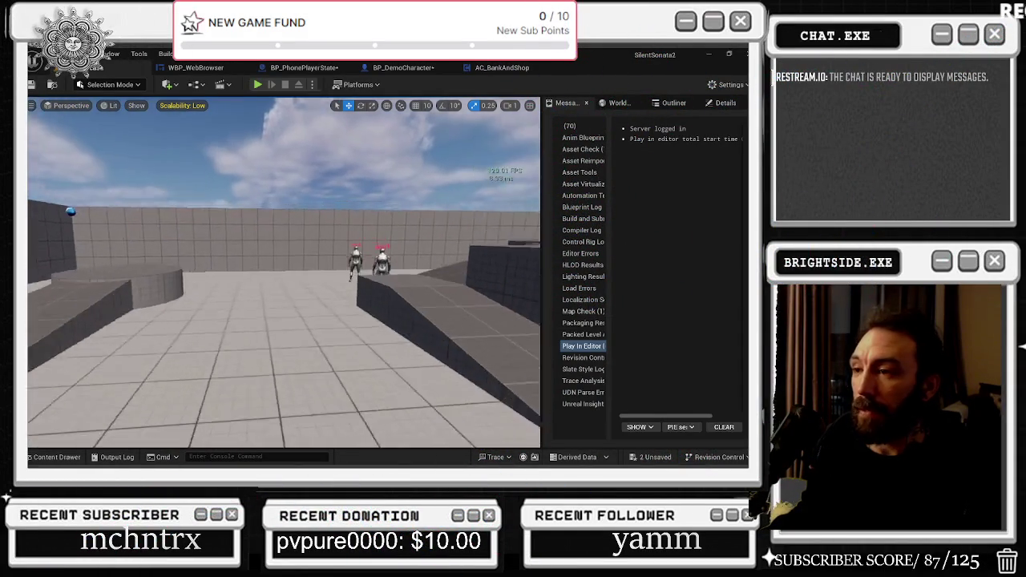
Walk the player toward the two name-tagged characters, then turn back toward the ramp.
key("w")
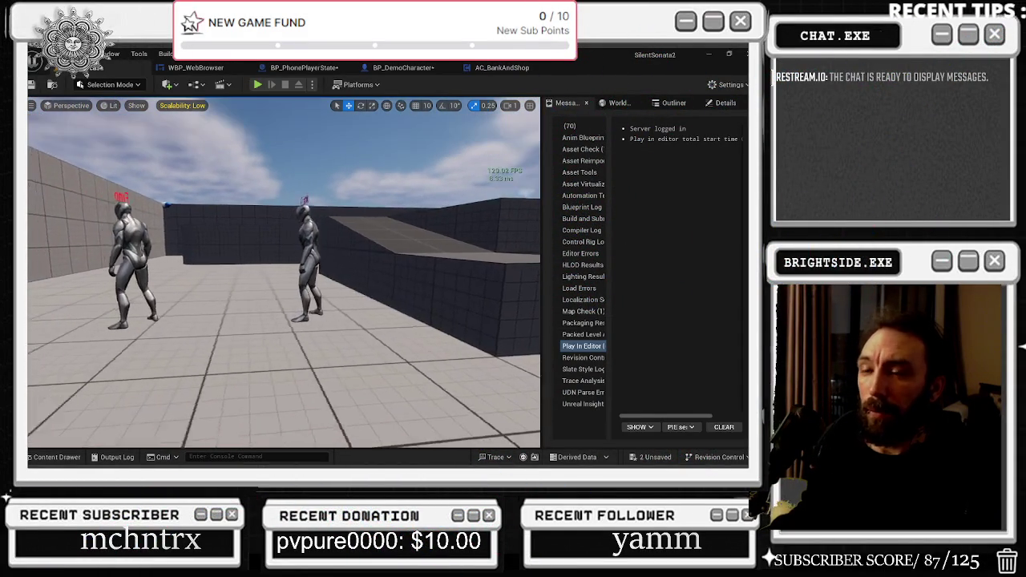
key("w")
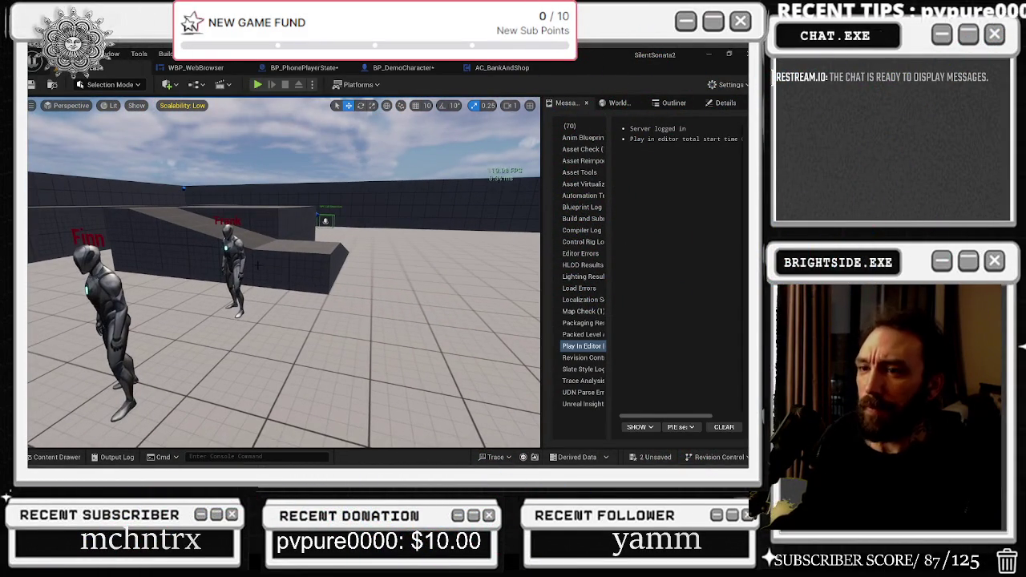
Look over AC_BankAndShop, then pan BP_DemoCharacter's event graph toward its node groups.
left_click(501, 69)
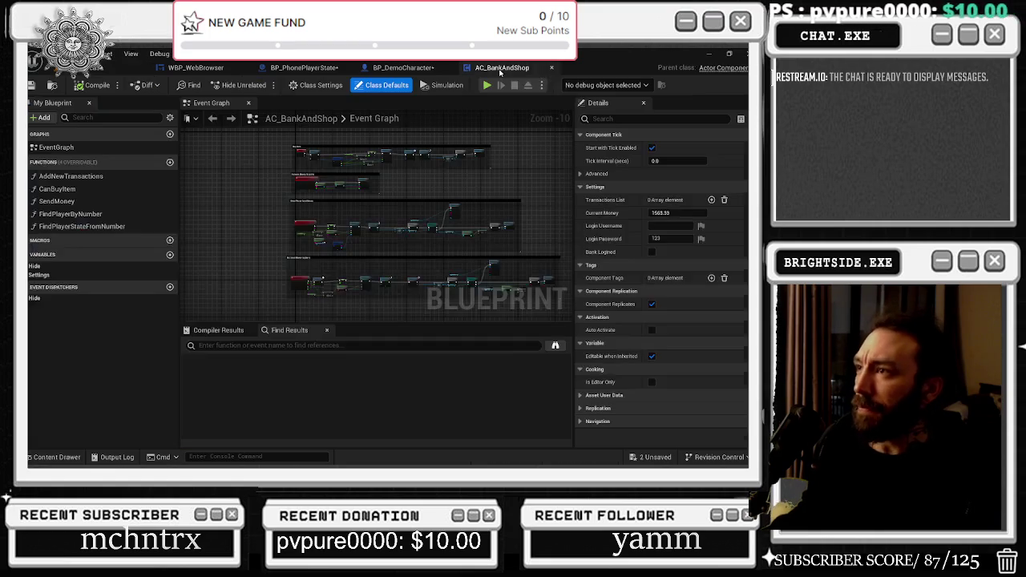
left_click(393, 68)
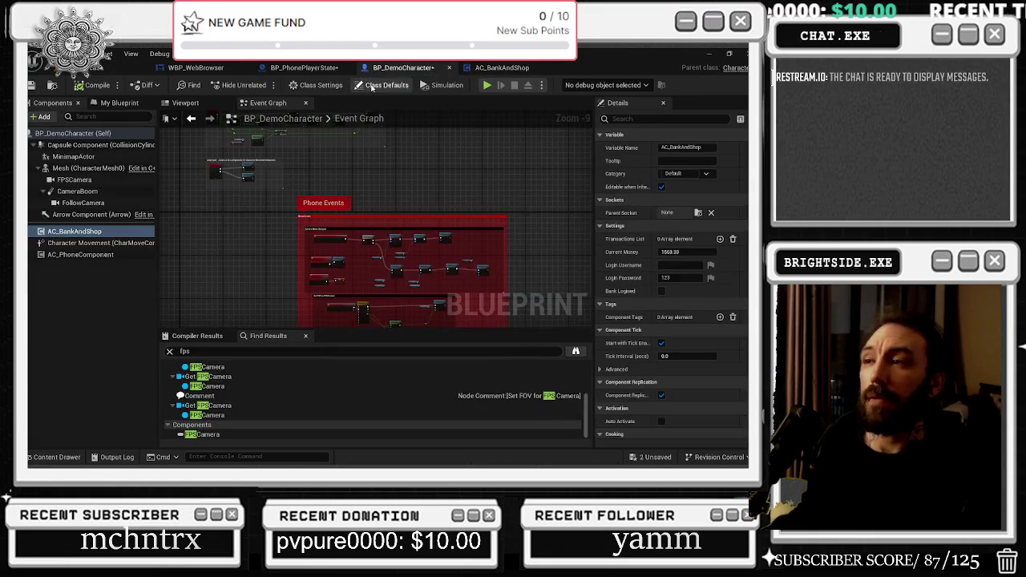
left_click_drag(348, 194, 363, 249)
left_click_drag(301, 231, 352, 305)
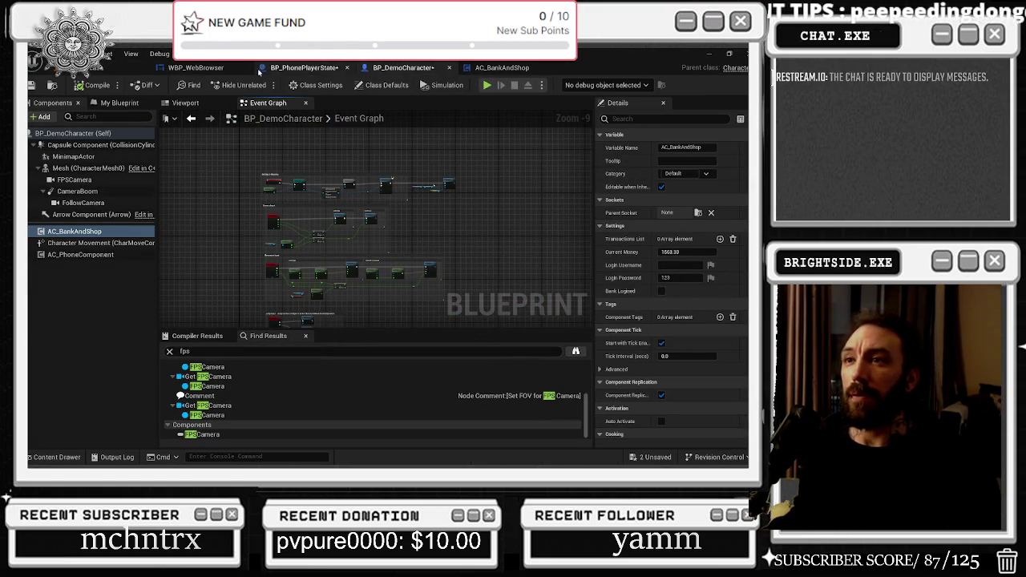
Check WBP_WebBrowser, then compile BP_PhonePlayerState successfully.
left_click(303, 68)
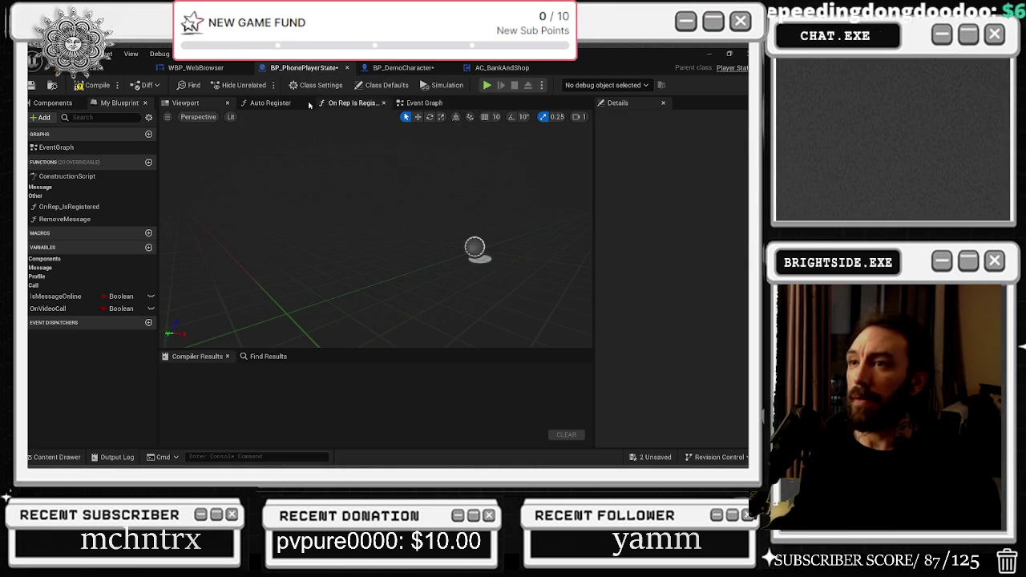
left_click(196, 68)
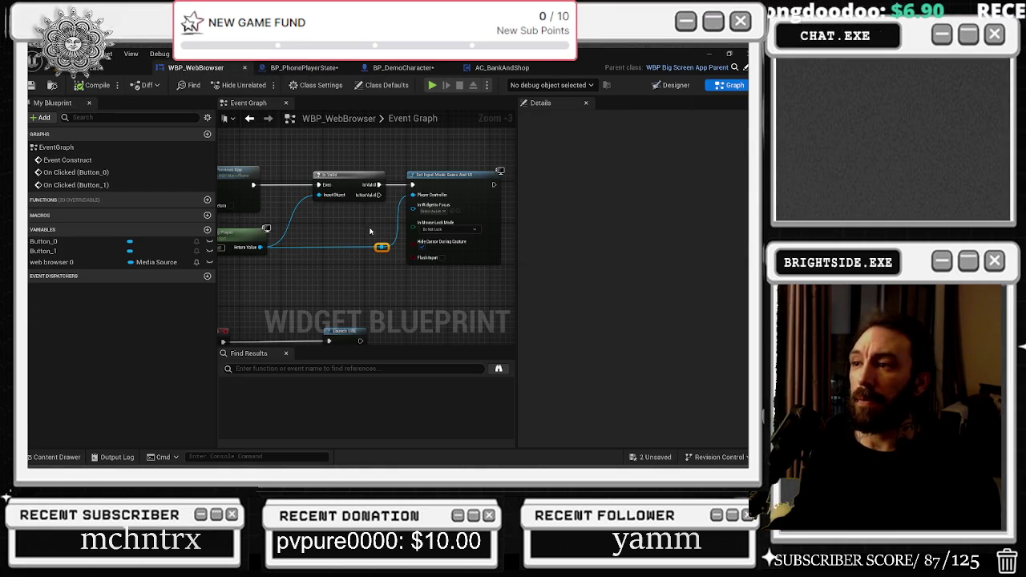
left_click(304, 69)
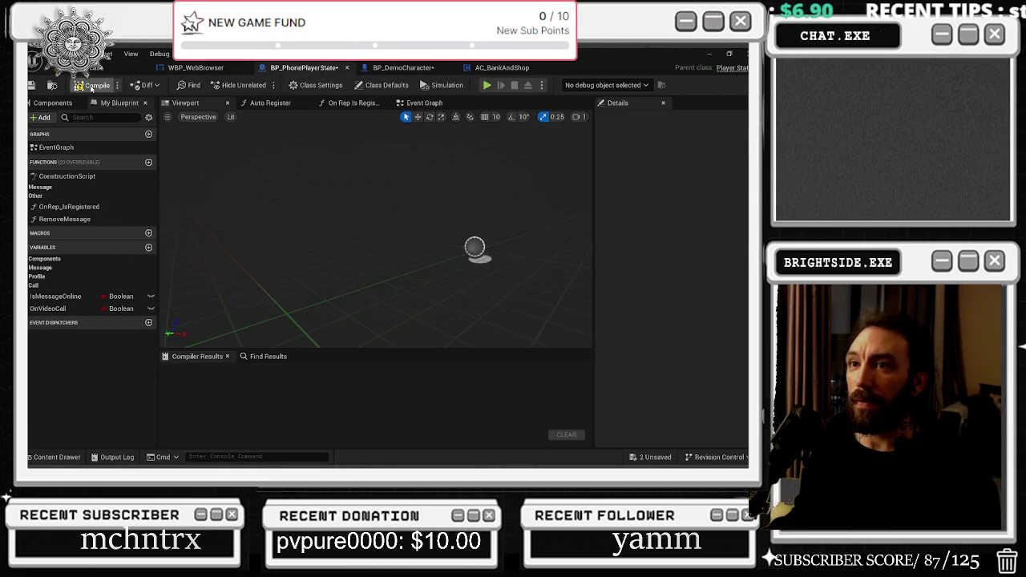
left_click(95, 84)
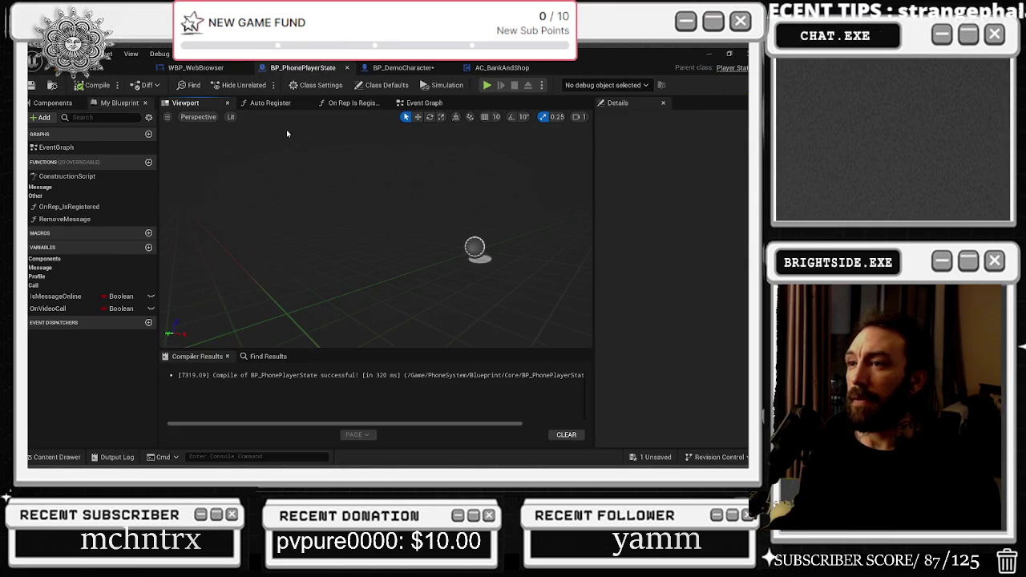
In the Auto Register graph, inspect Set Profile Details Server and move ToString and Random Integer in Range nodes.
left_click(271, 104)
scroll(332, 188, "down", 2)
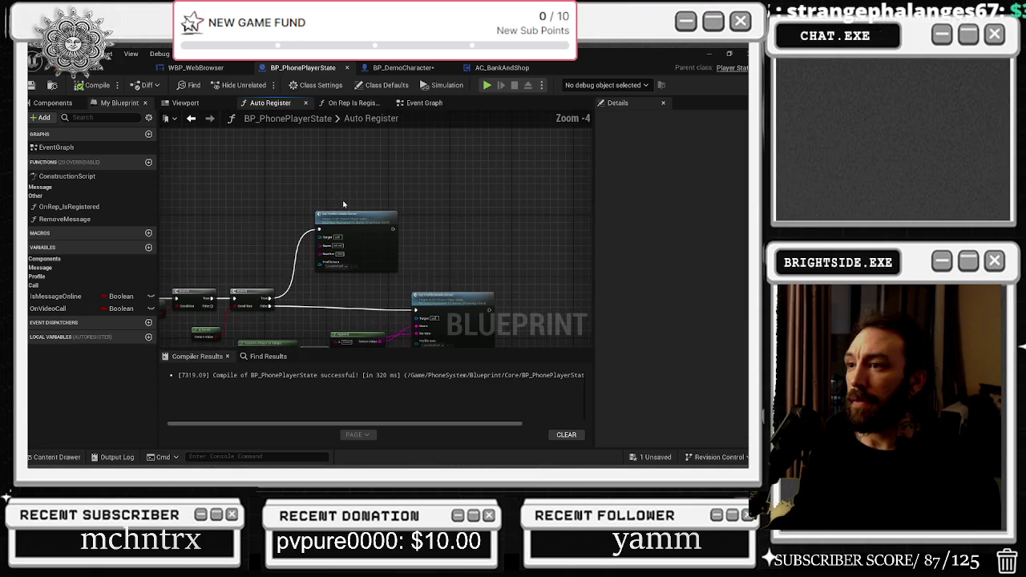
left_click_drag(423, 278, 431, 228)
left_click(448, 251)
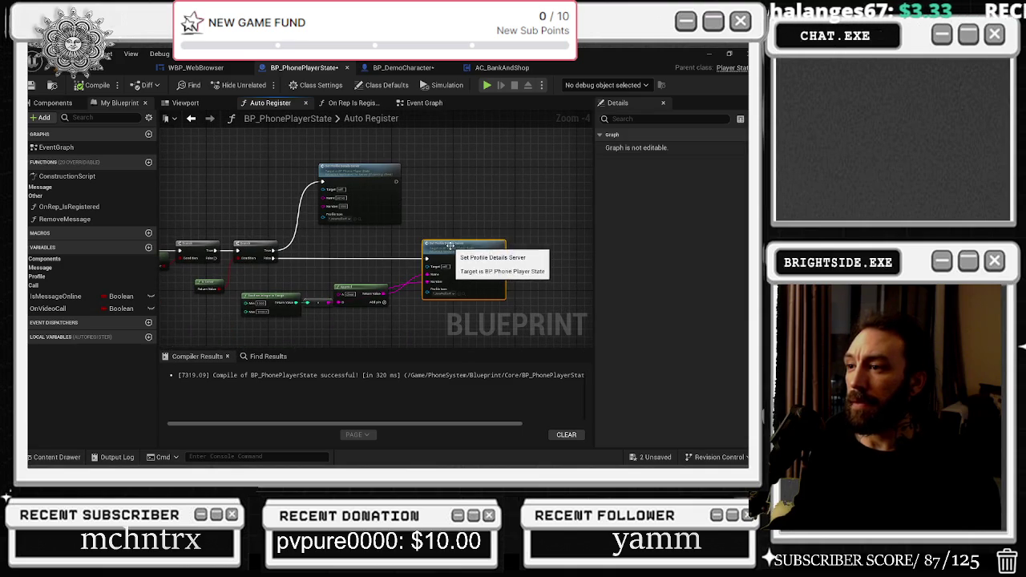
scroll(345, 307, "up", 2)
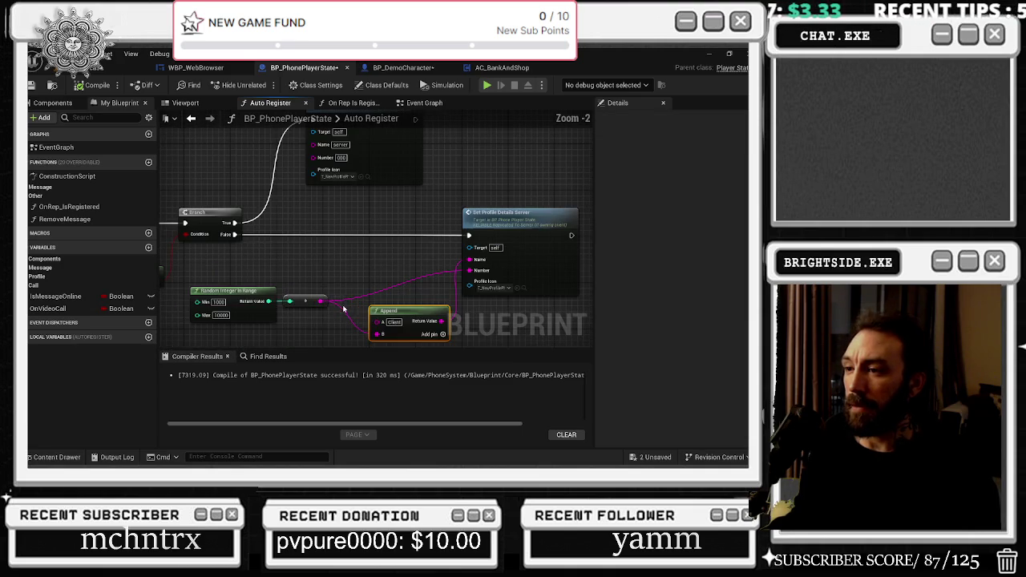
left_click_drag(308, 305, 339, 278)
left_click_drag(234, 291, 264, 306)
scroll(396, 269, "down", 2)
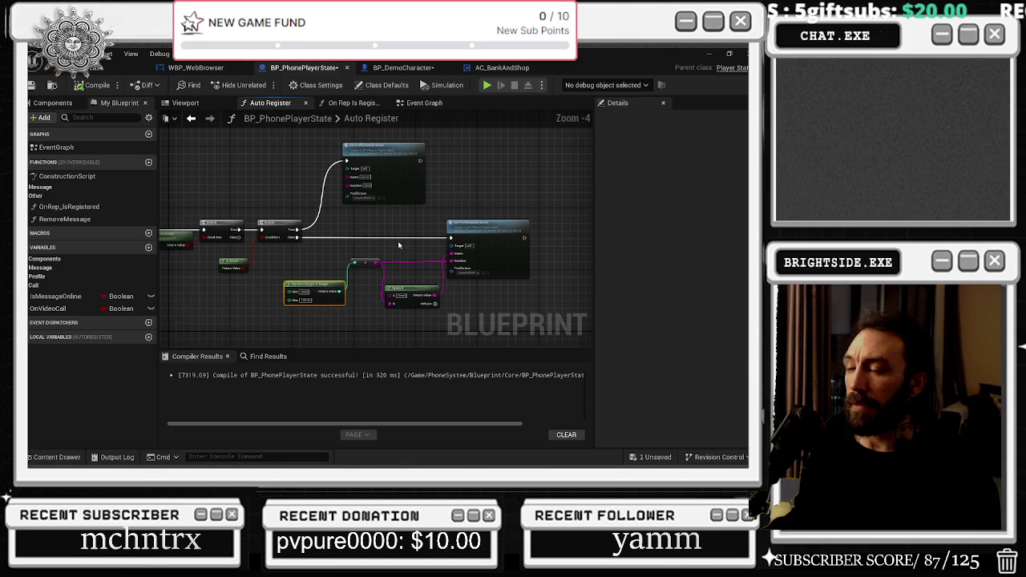
left_click_drag(400, 239, 446, 327)
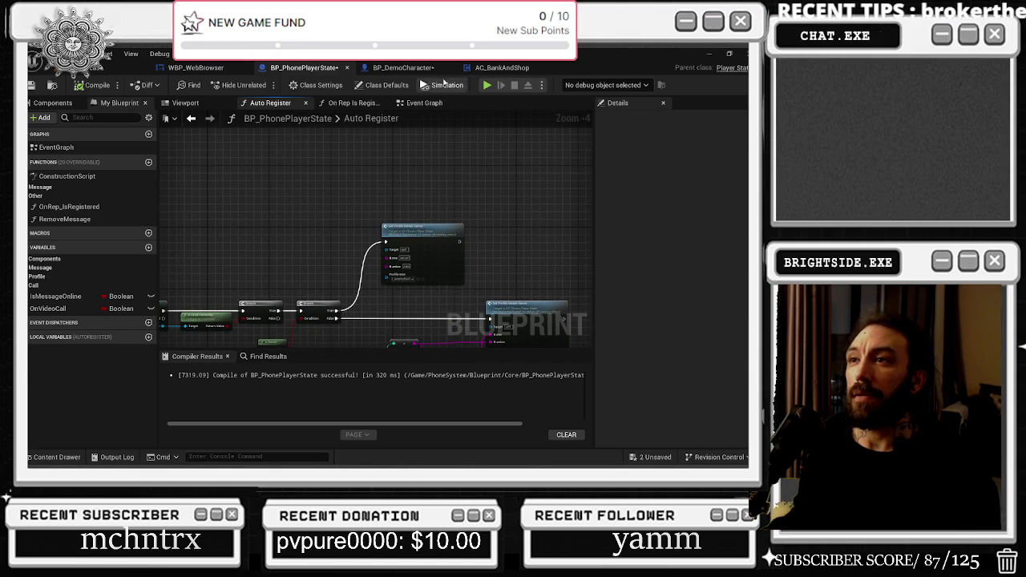
left_click(401, 67)
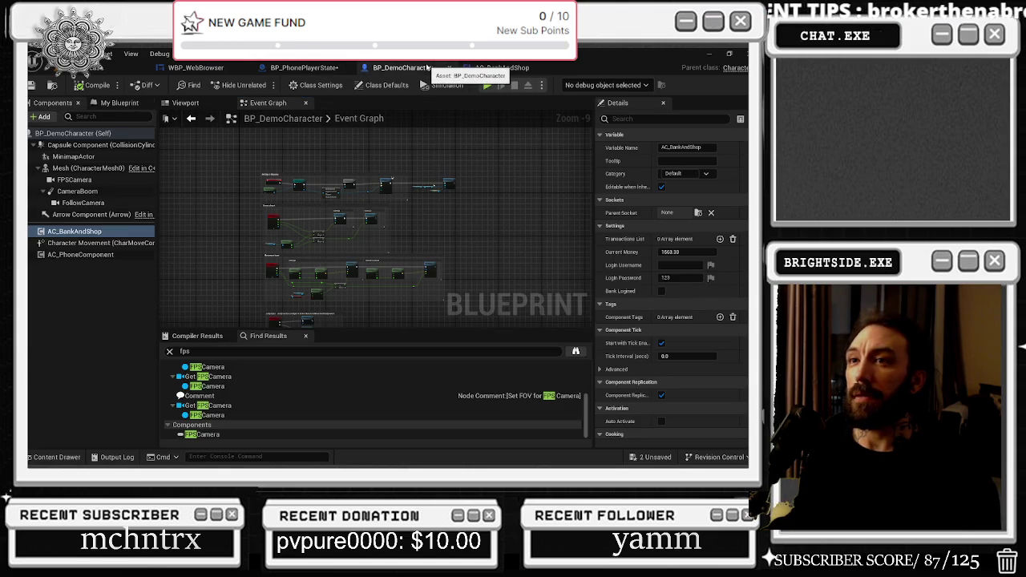
Nudge the Buy Item comment group in AC_BankAndShop's event graph up slightly.
left_click(497, 72)
scroll(430, 222, "up", 4)
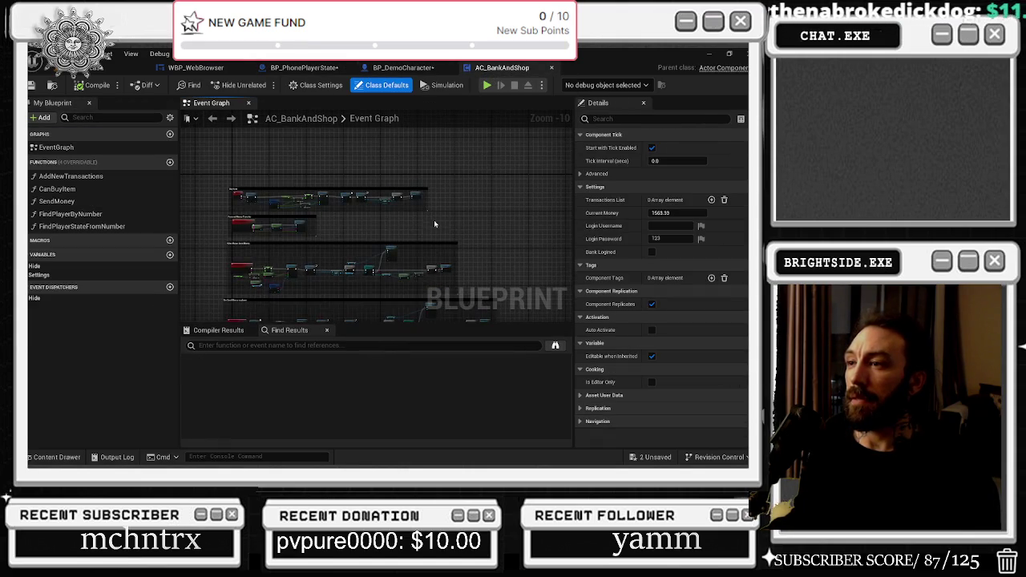
left_click_drag(347, 190, 347, 185)
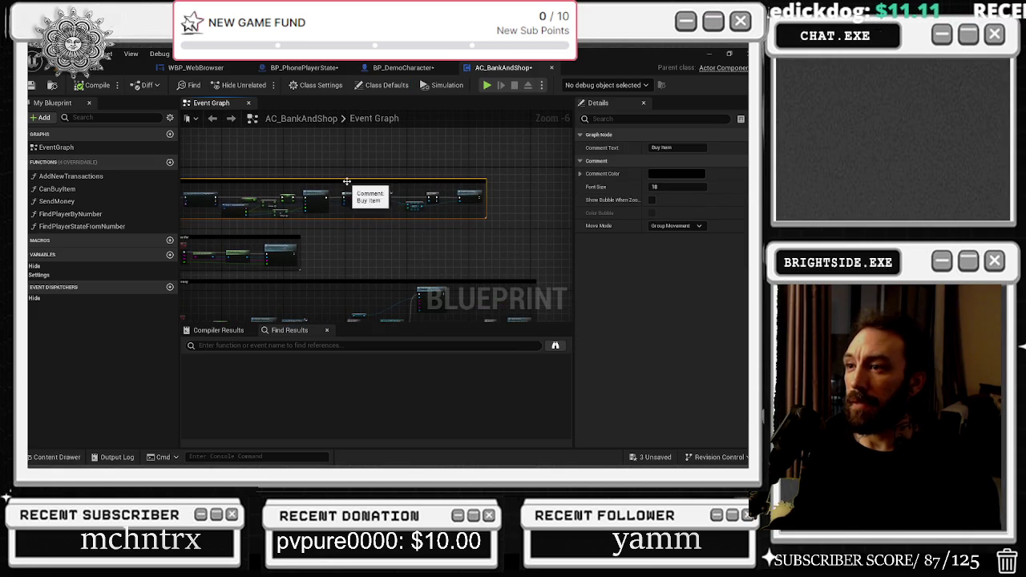
Save all unsaved assets, then show the PhoneSystem folders in the content drawer from AC_BankAndShop.
left_click(93, 68)
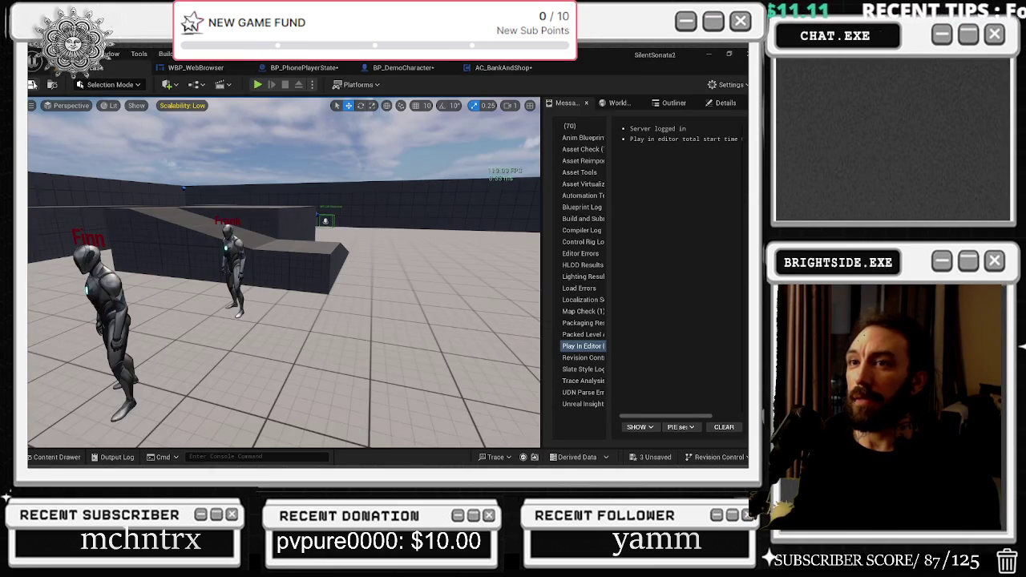
left_click(655, 456)
left_click(474, 373)
mouse_move(448, 329)
left_mouse_down()
mouse_move(346, 301)
mouse_move(435, 188)
left_mouse_up()
left_click(489, 67)
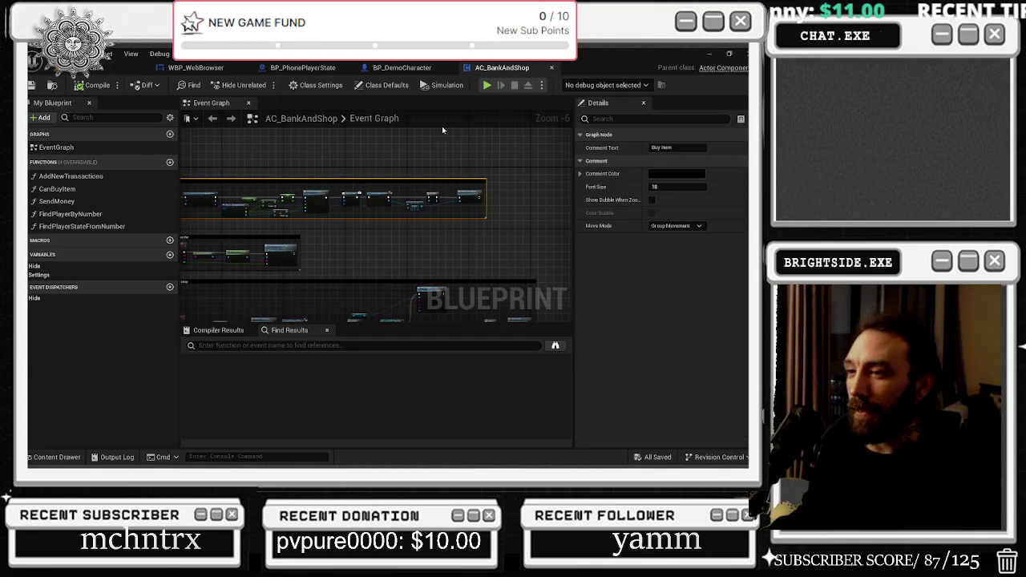
left_click(56, 457)
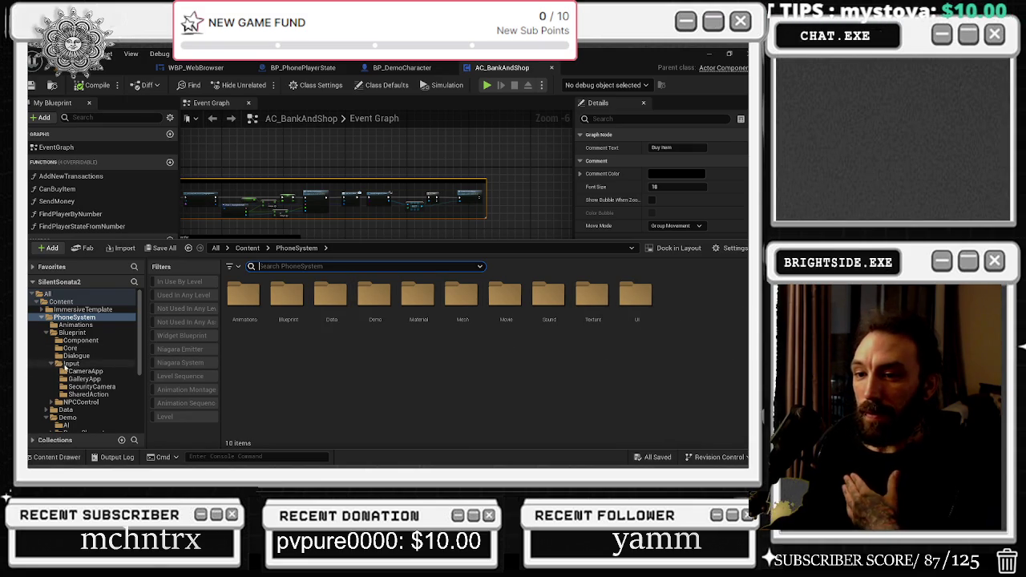
Browse PhoneSystem/Demo/DemoCharacter, selecting its Input and Characters folders, then close the drawer.
left_click(52, 364)
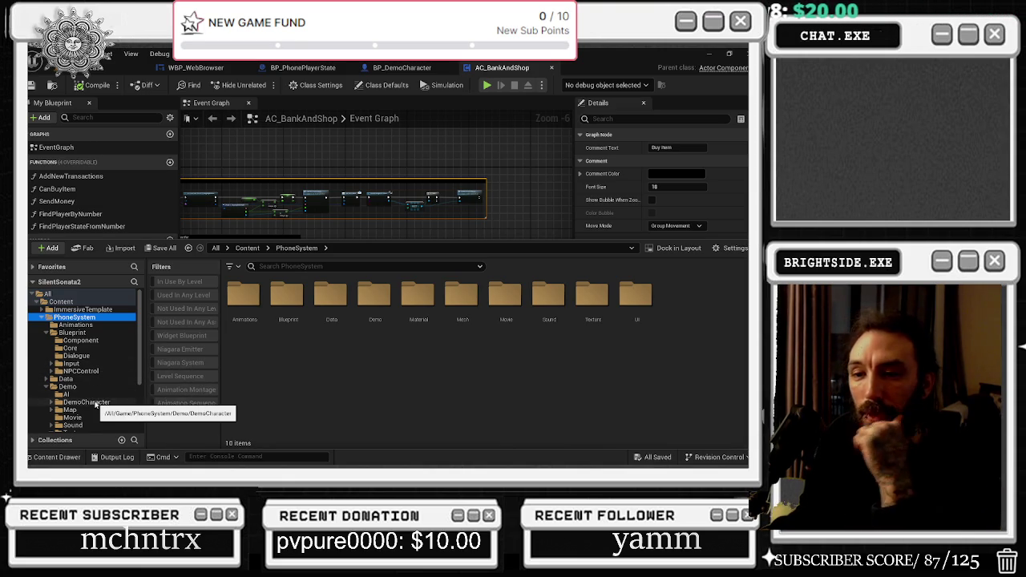
left_click(96, 403)
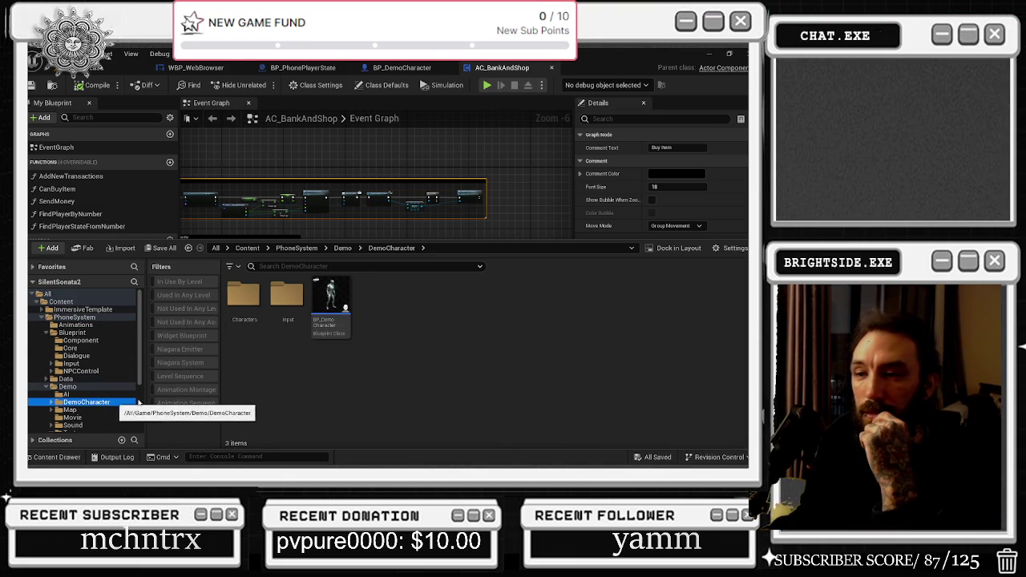
left_click(287, 302)
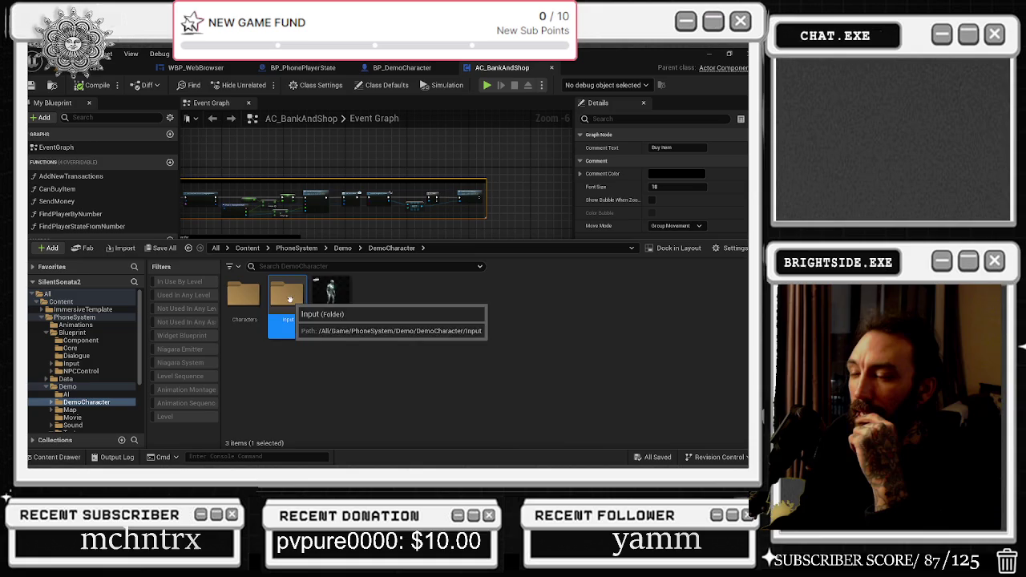
left_click(245, 295)
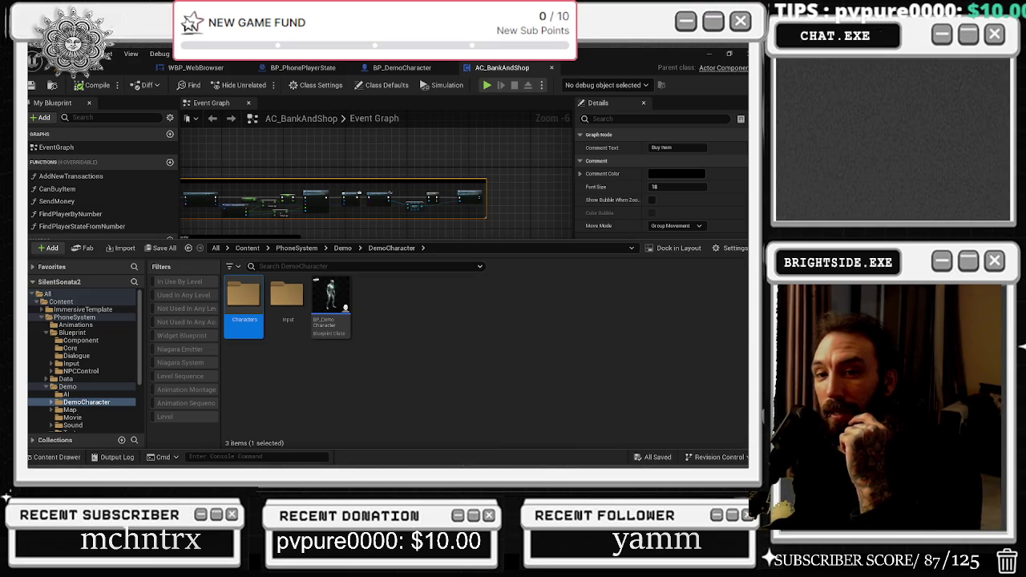
left_click(326, 225)
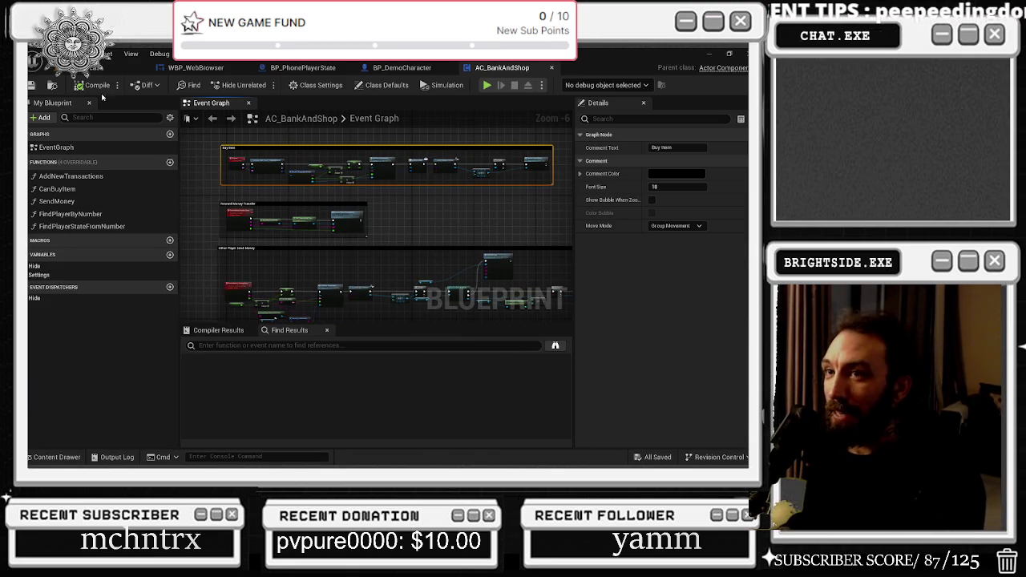
Look over the BP_DemoCharacter, BP_PhonePlayerState and WBP_WebBrowser graphs, then fly the level camera toward the text wall.
left_click(394, 69)
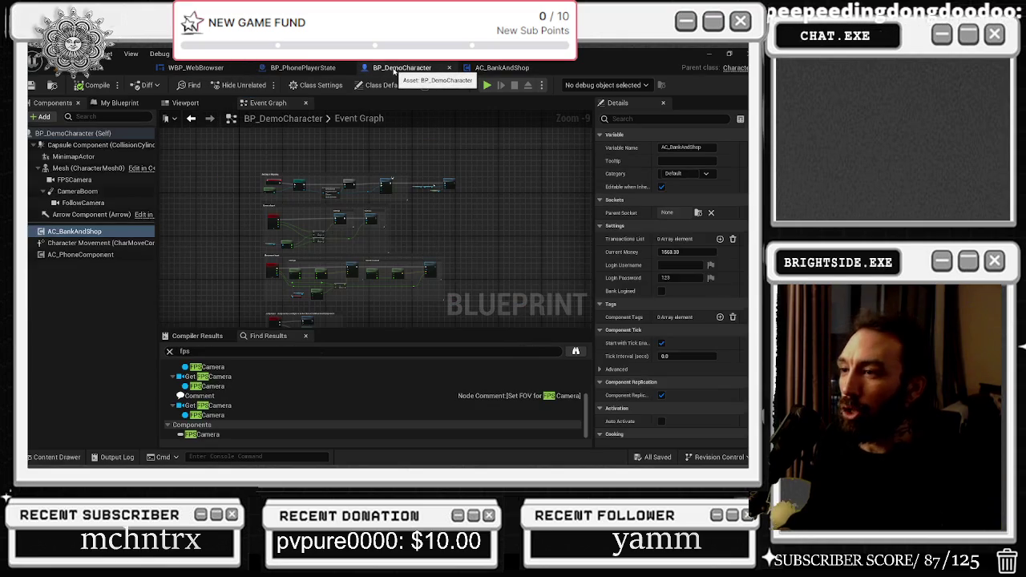
left_click(303, 68)
left_click(187, 69)
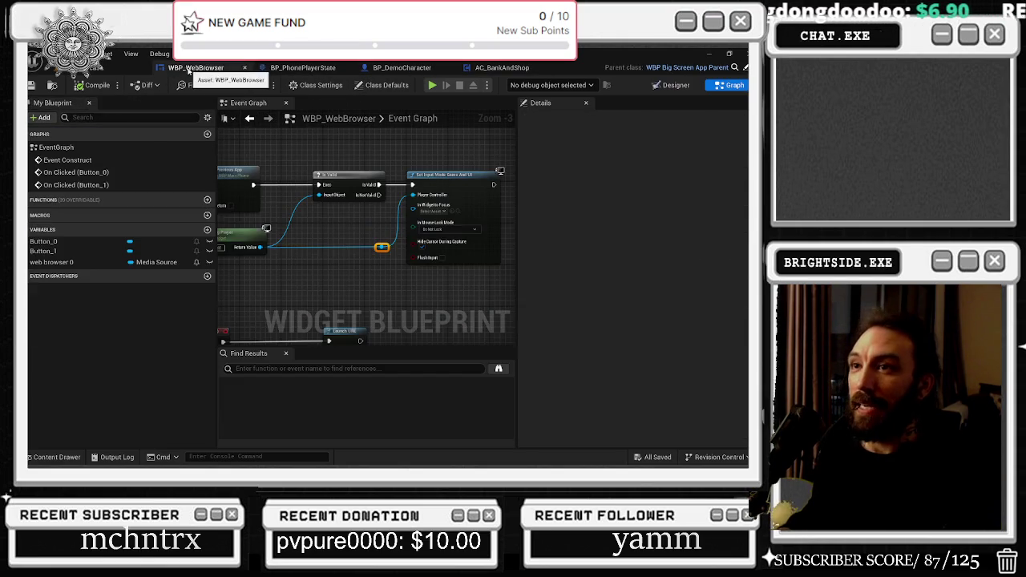
scroll(369, 213, "down", 3)
scroll(368, 213, "up", 5)
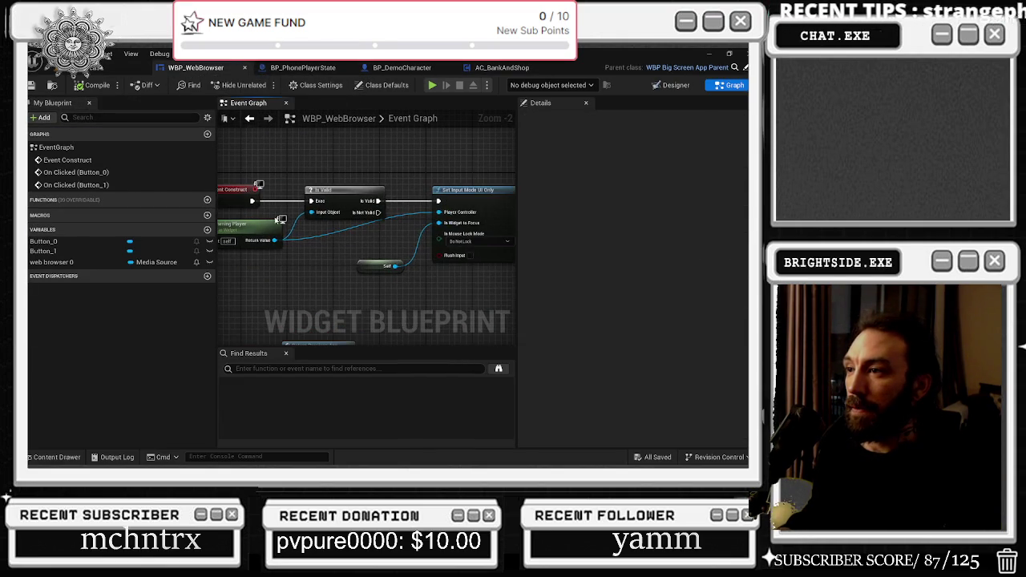
scroll(317, 218, "down", 2)
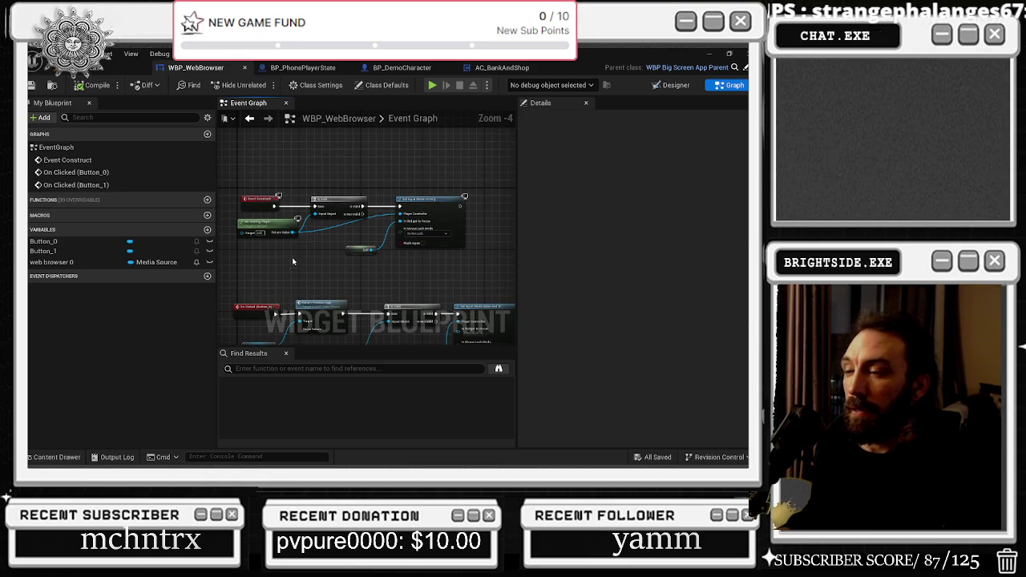
left_click(90, 70)
mouse_move(315, 214)
left_mouse_down()
mouse_move(357, 195)
mouse_move(274, 207)
left_mouse_up()
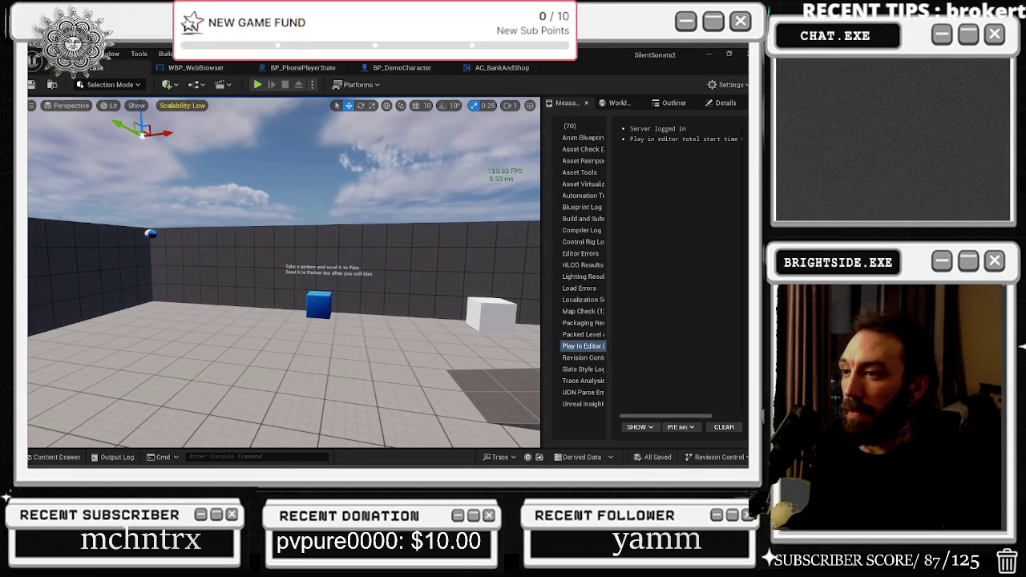
Start Play In Editor, bring up the phone with F and try its camera app.
left_click(257, 84)
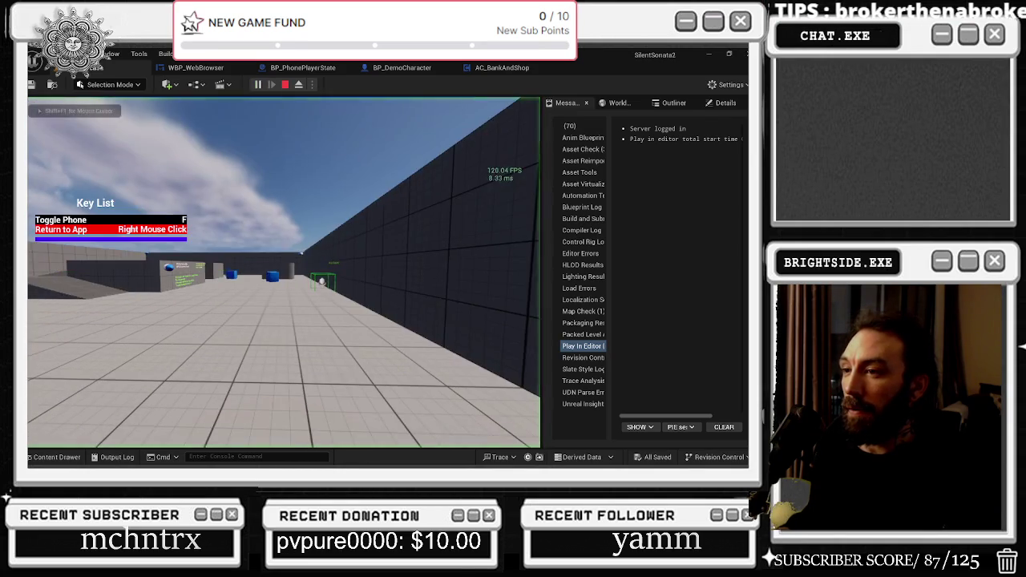
key("f")
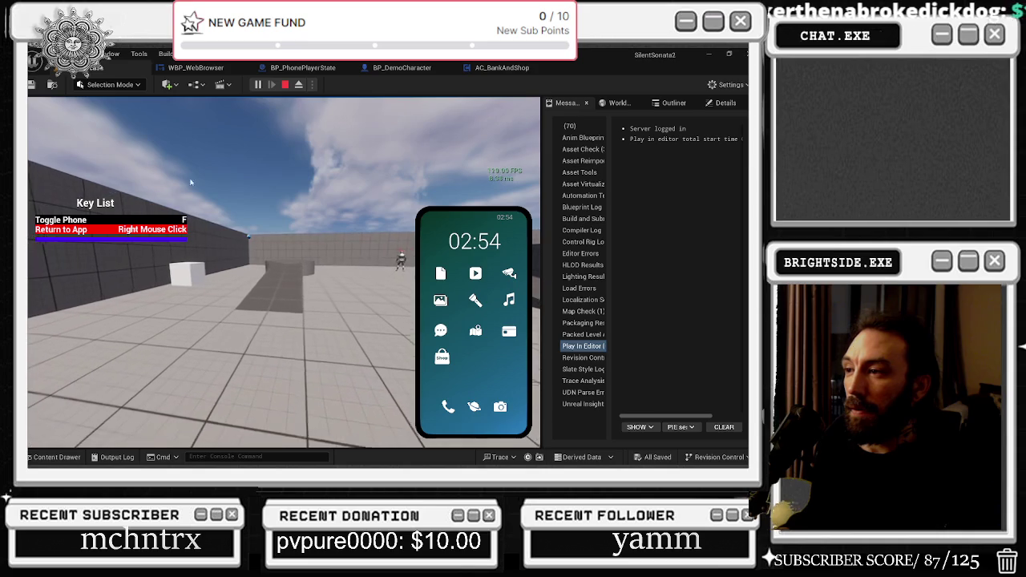
left_click(499, 405)
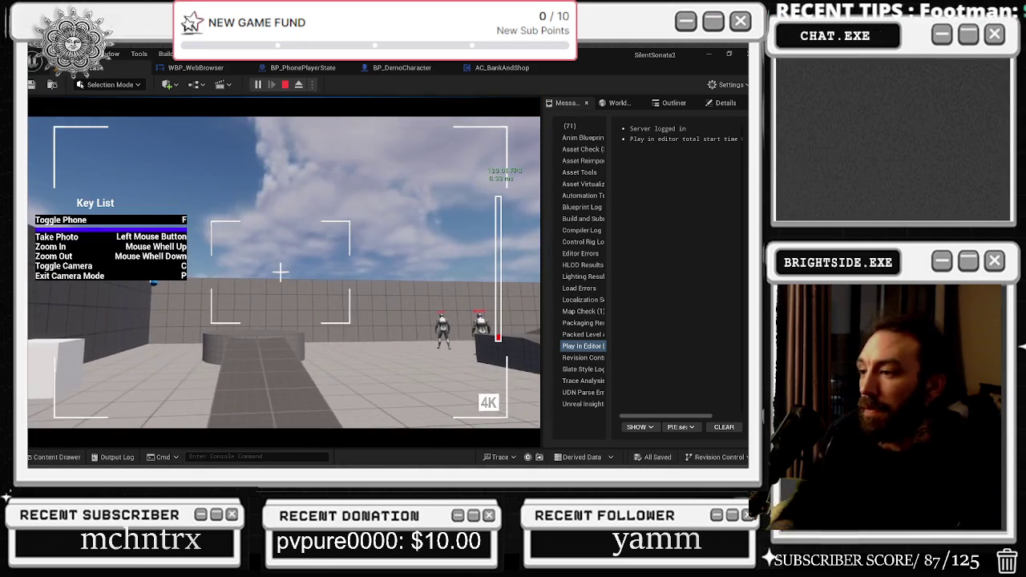
key("p")
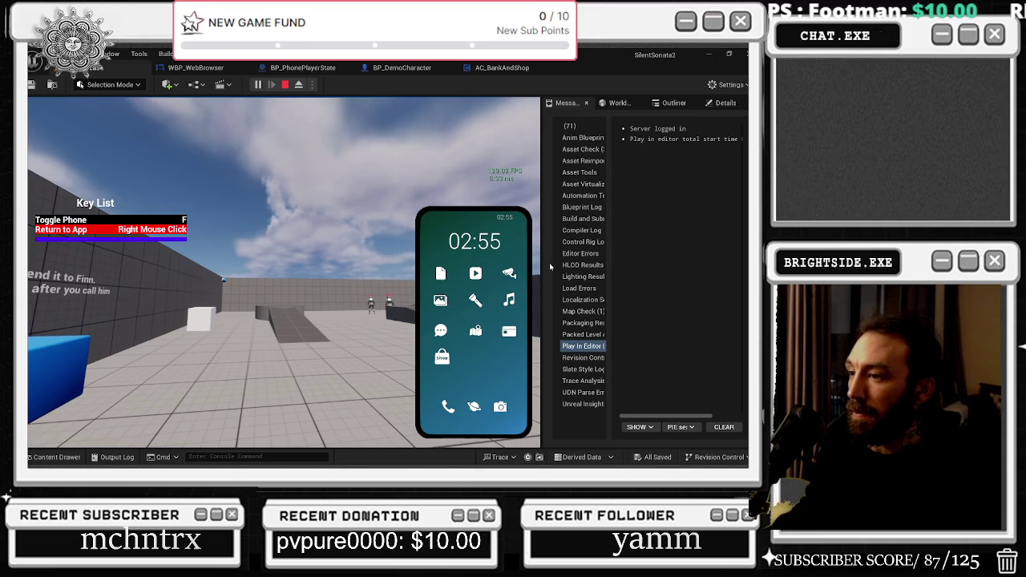
View the security camera feed, then open Messages and Parker's photo.
left_click(508, 275)
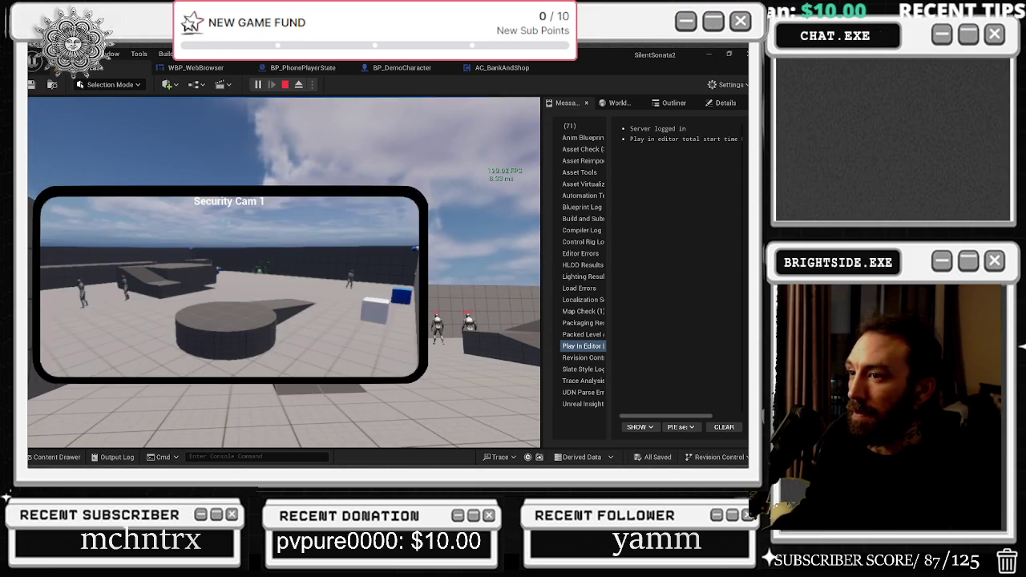
right_click(458, 333)
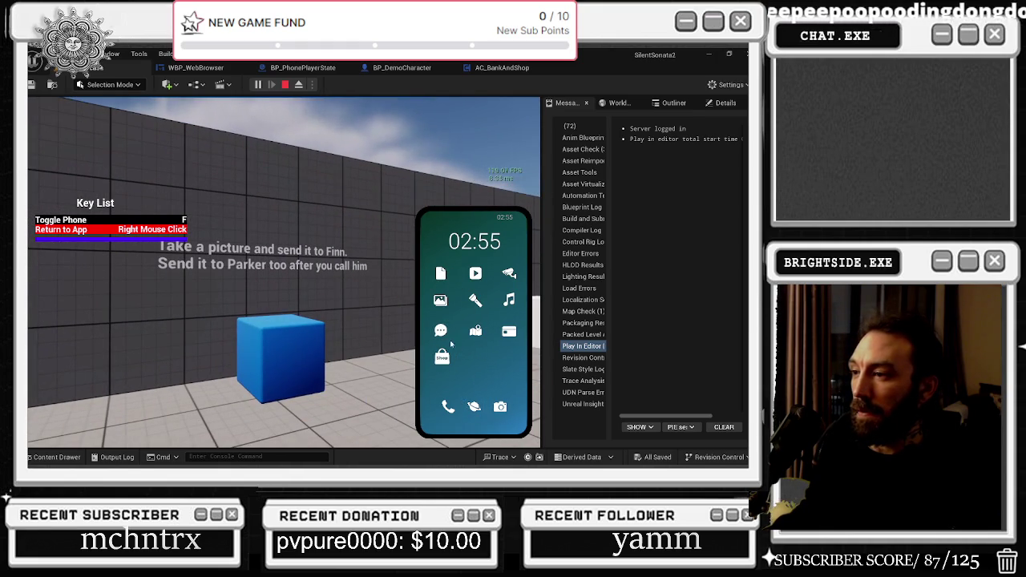
left_click(440, 330)
left_click(461, 282)
Close Parker's photo and open a chat with Finn in Messages.
right_click(459, 284)
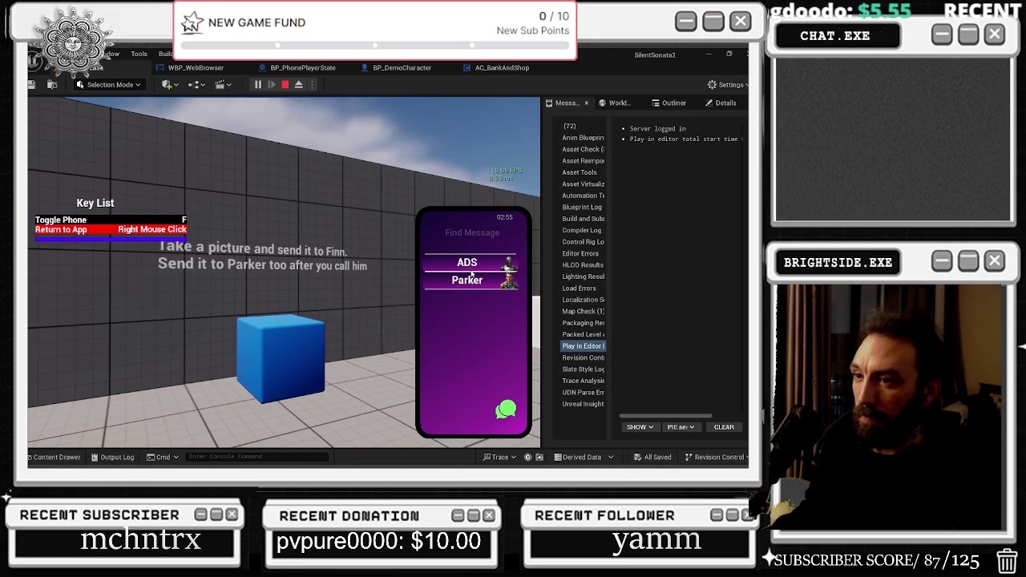
right_click(492, 327)
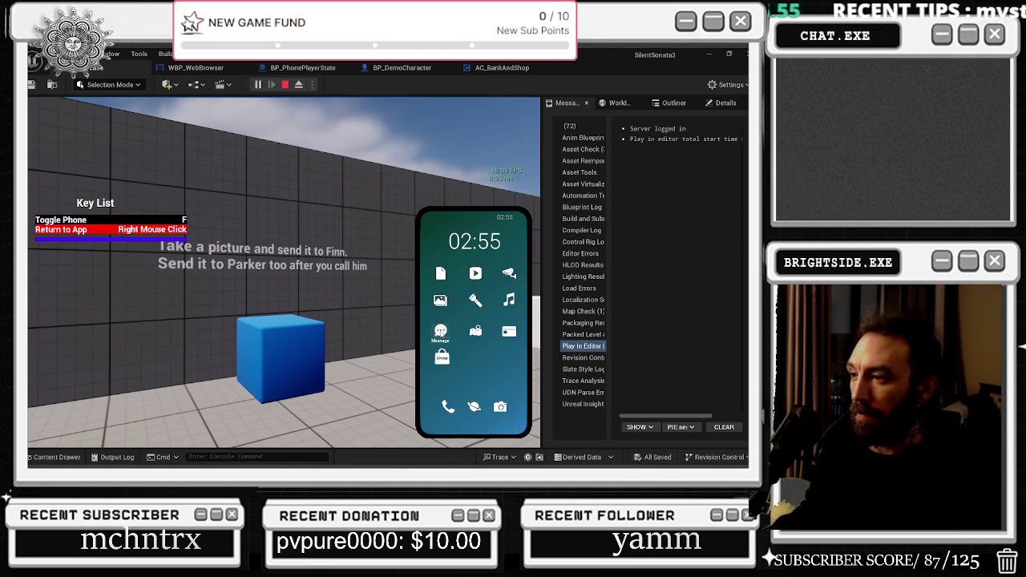
left_click(440, 330)
left_click(505, 407)
left_click(471, 303)
Send Finn the messages 'yo' and 'hi' plus an attached photo.
left_click(476, 413)
type("yo")
key("Return")
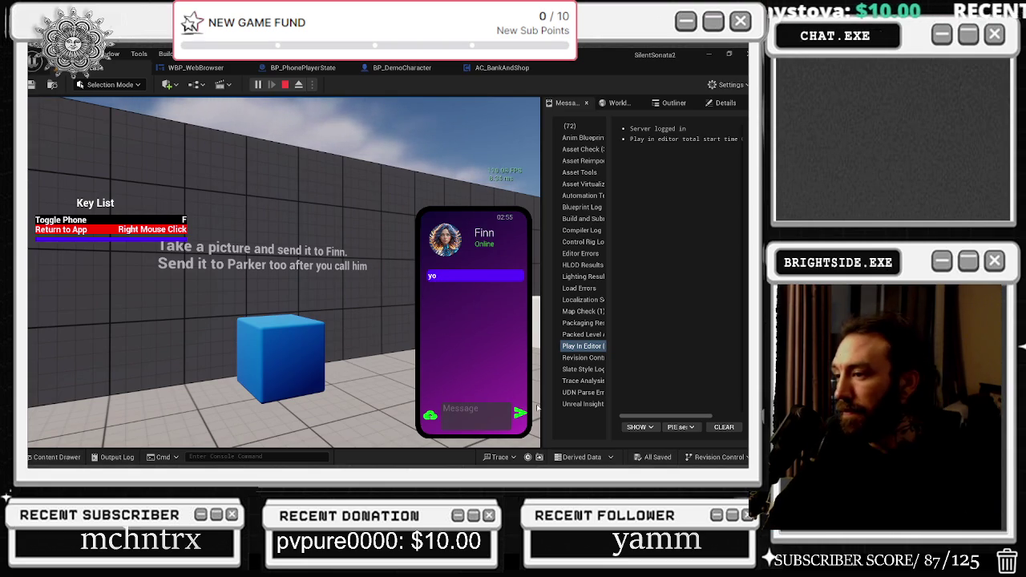
type("i")
key("Return")
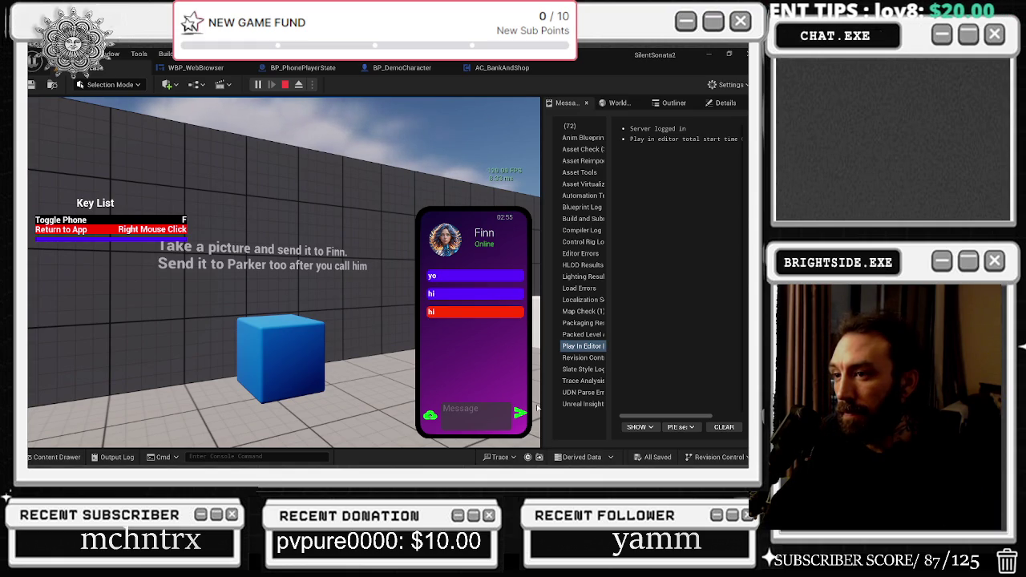
left_click(430, 414)
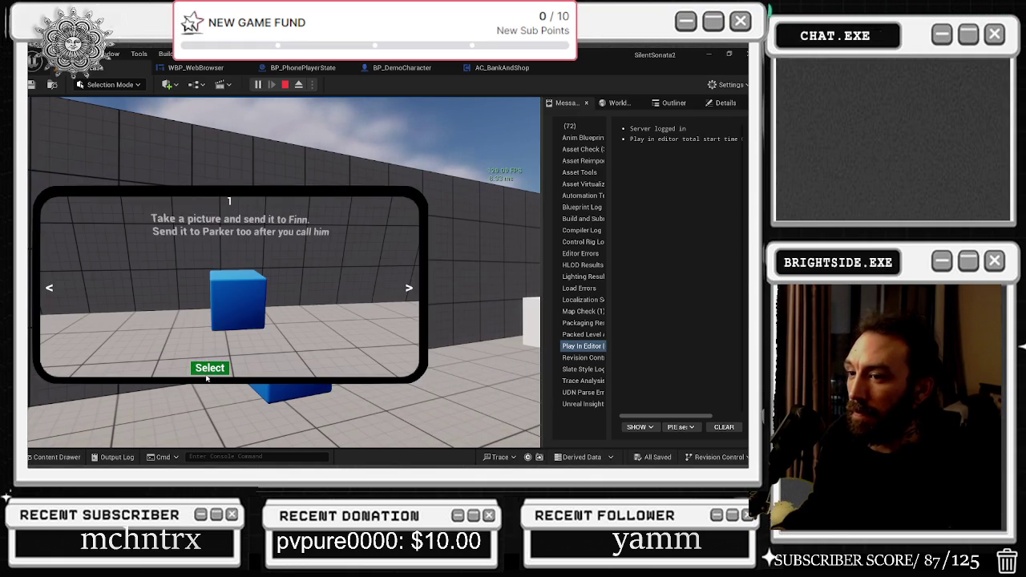
left_click(210, 368)
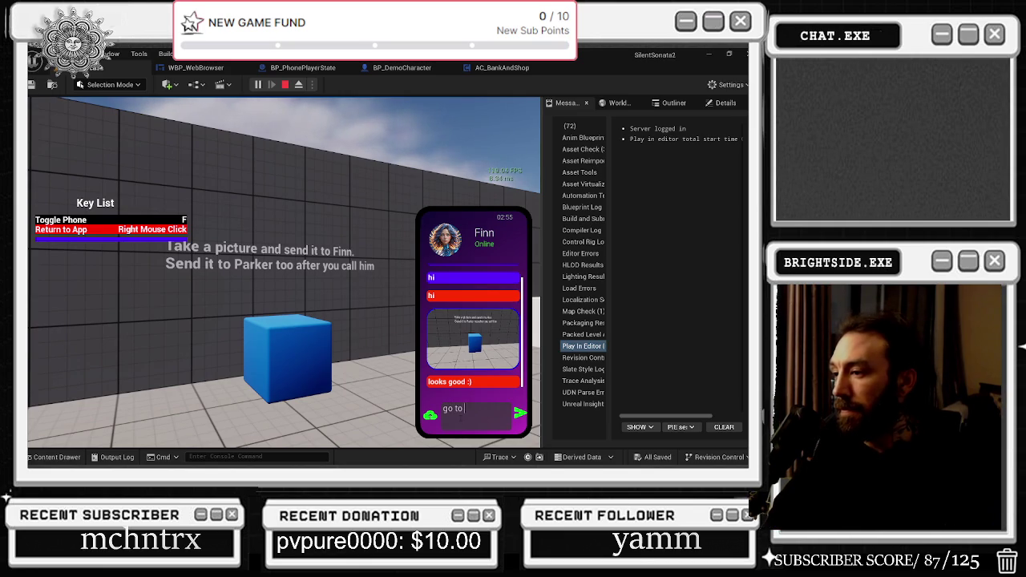
Walk closer to the wall, send Finn another text and photo, then a 'sound' message.
type("ot")
key("Return")
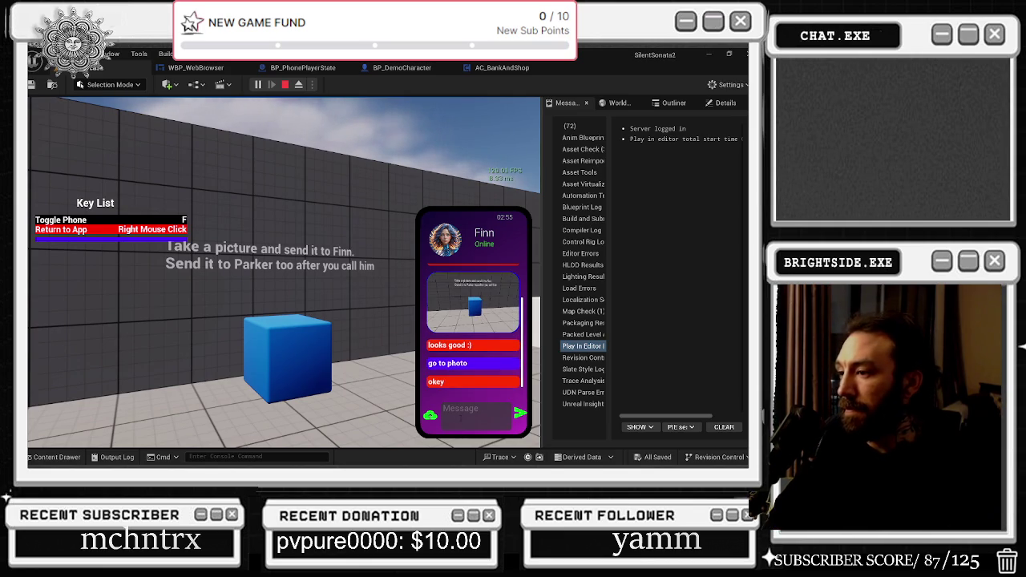
key("w")
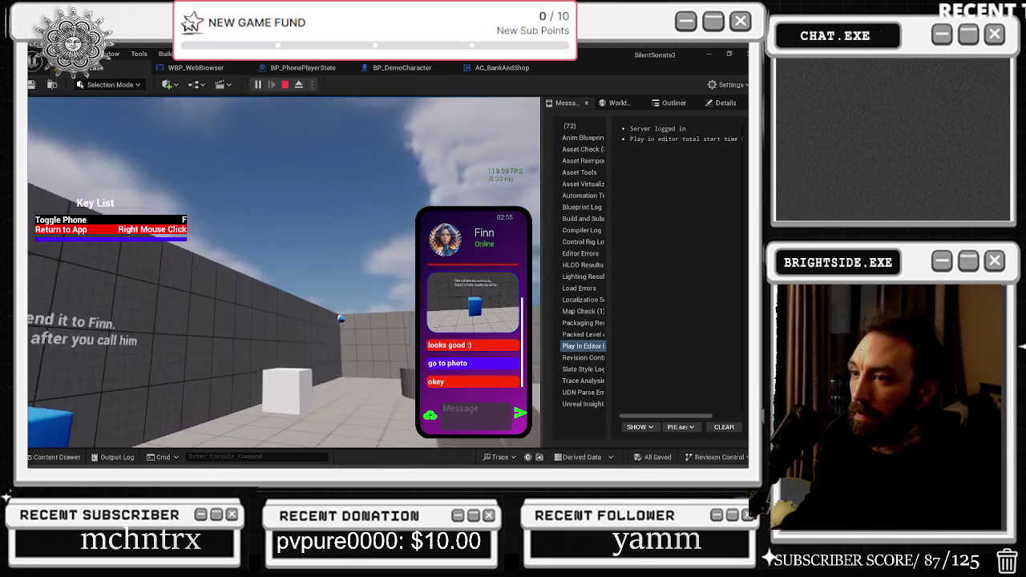
left_click(429, 415)
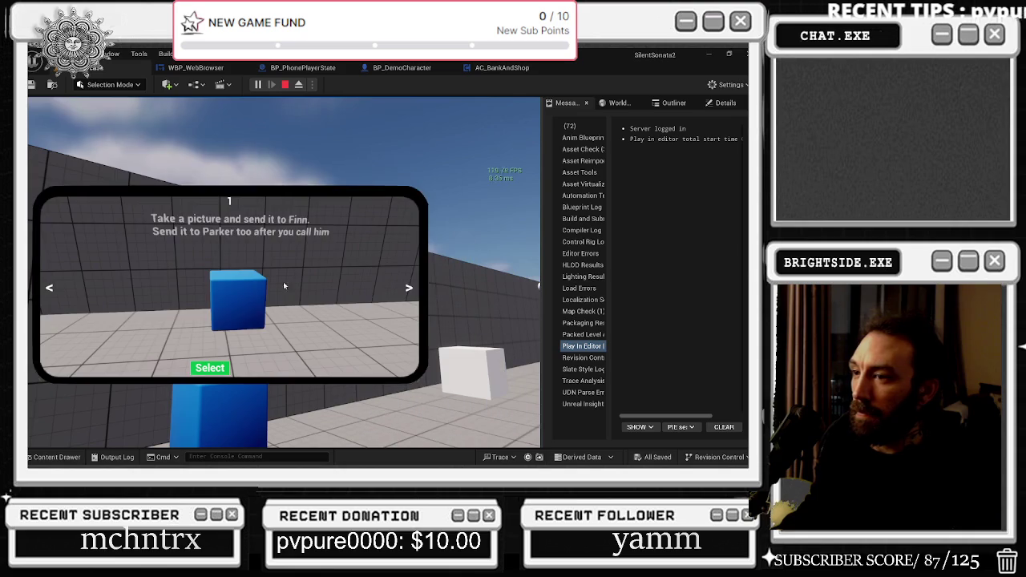
left_click(210, 368)
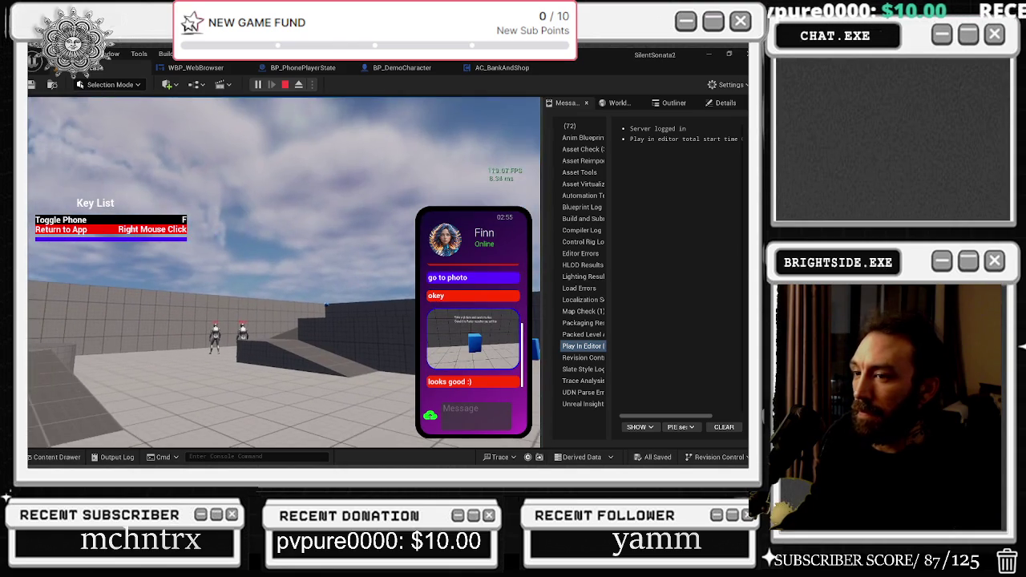
left_click(477, 410)
type("send")
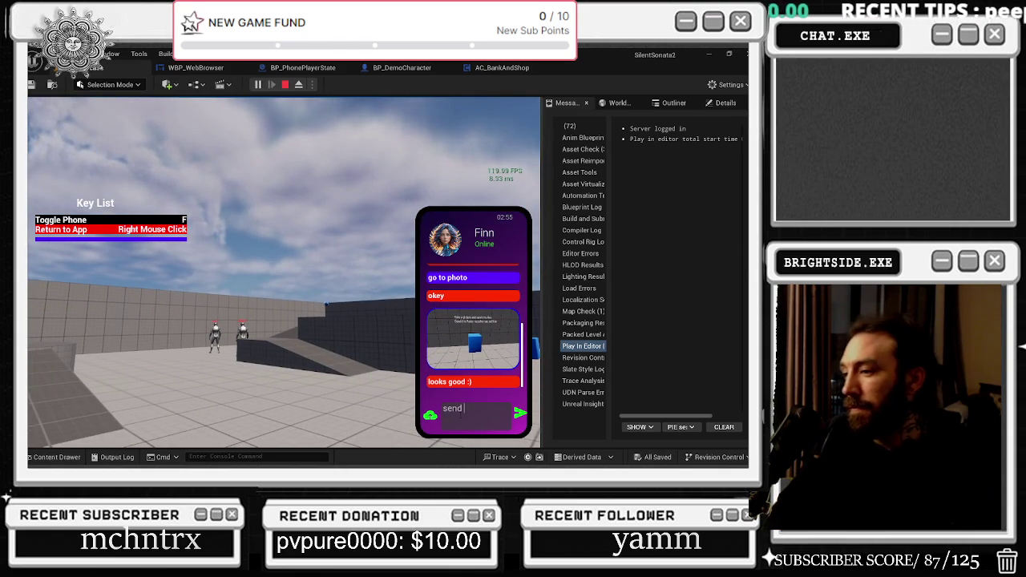
type("sound")
key("Return")
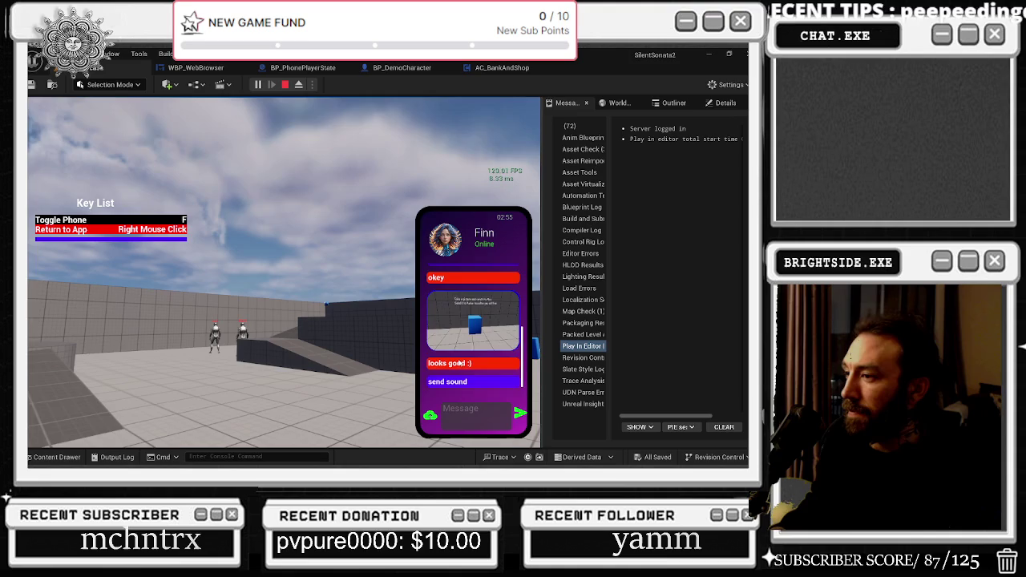
Send Parker 'hi' and a camera picture of the wall and cube.
right_click(507, 326)
left_click_drag(333, 336, 424, 307)
left_click(484, 302)
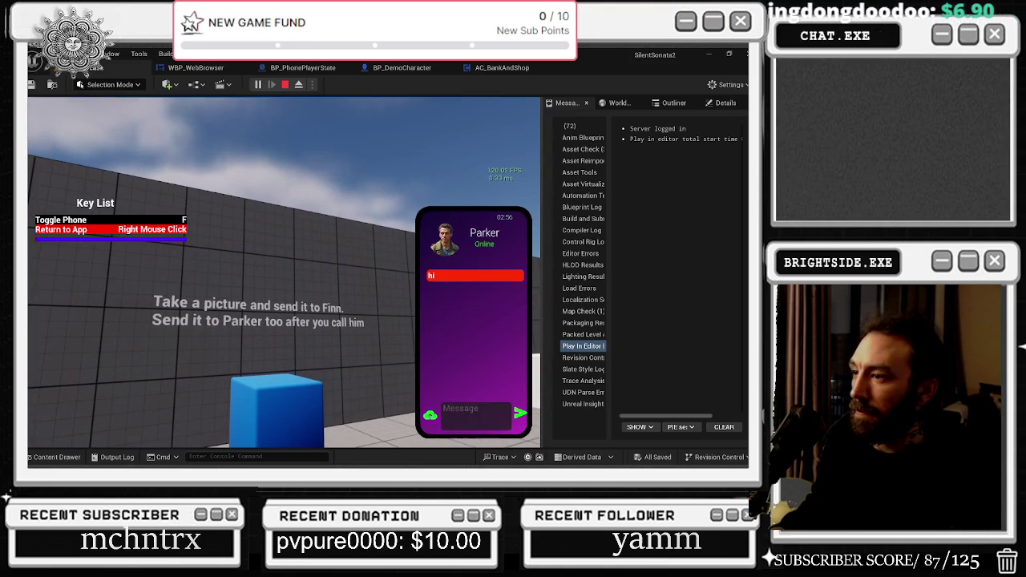
left_click(468, 413)
type("hi")
key("Return")
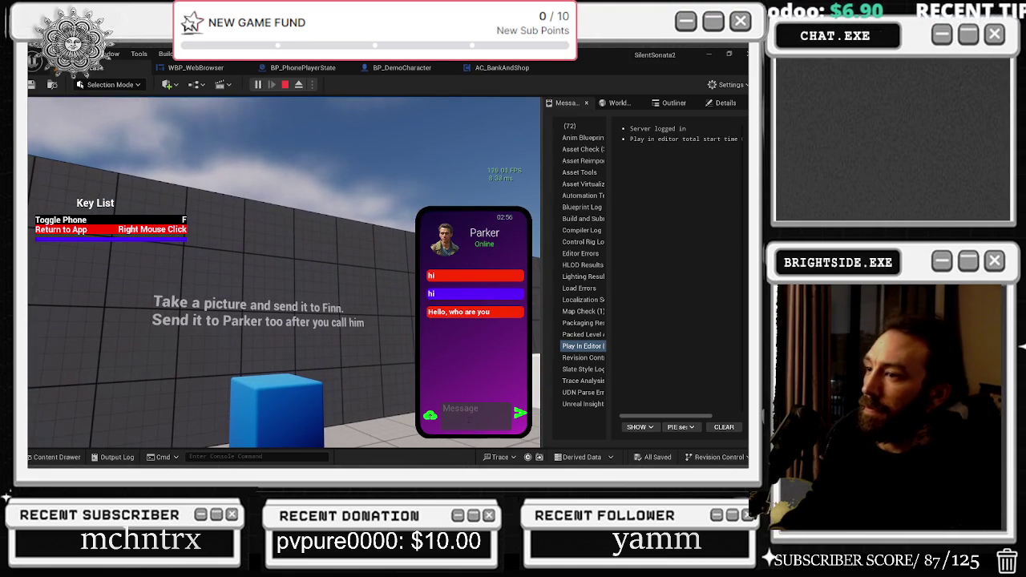
left_click(429, 416)
left_click(211, 367)
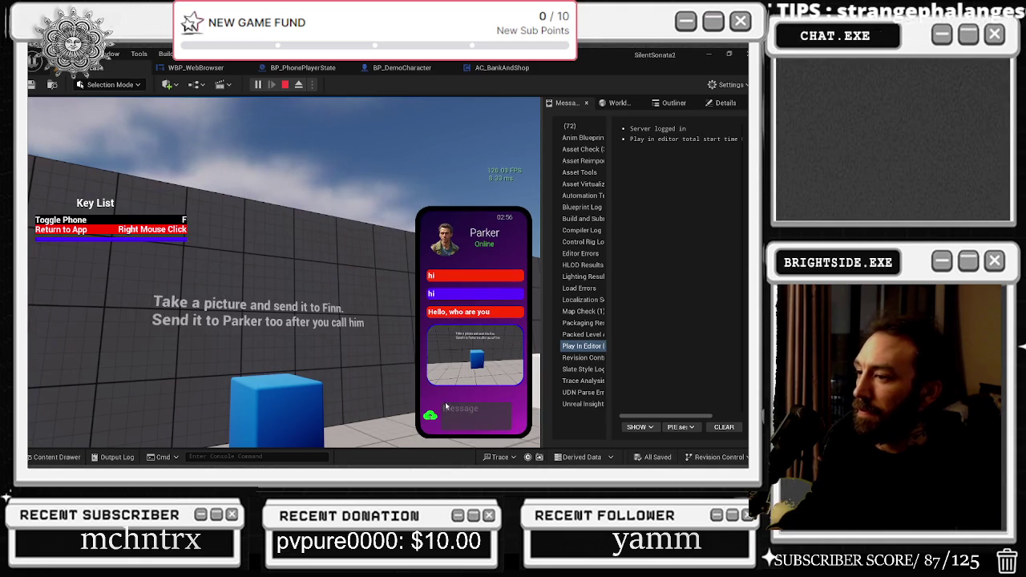
Return to the phone home screen, briefly open Music List, and stop play with Esc.
right_click(476, 270)
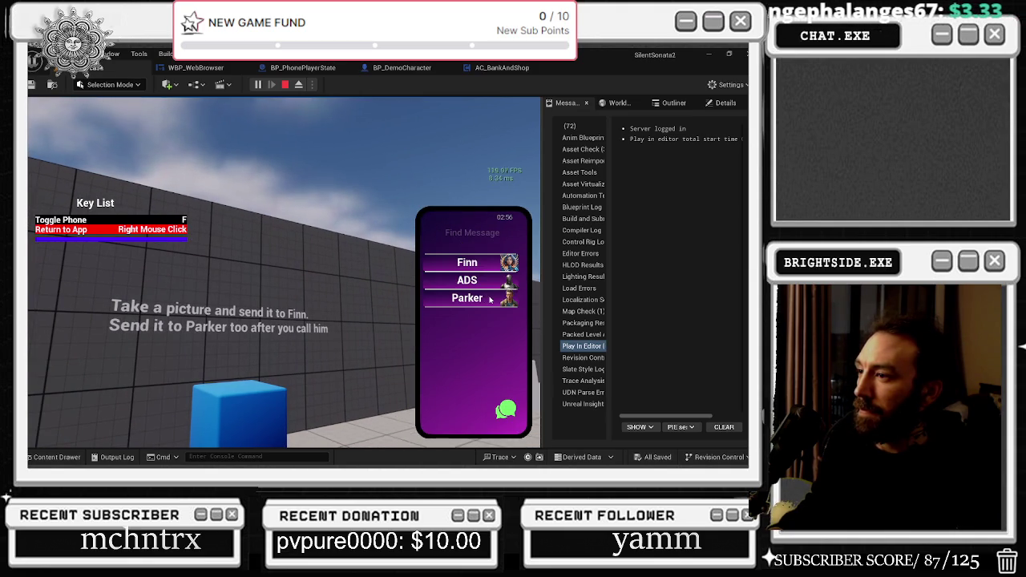
right_click(490, 299)
left_click(509, 300)
right_click(509, 301)
key("Escape")
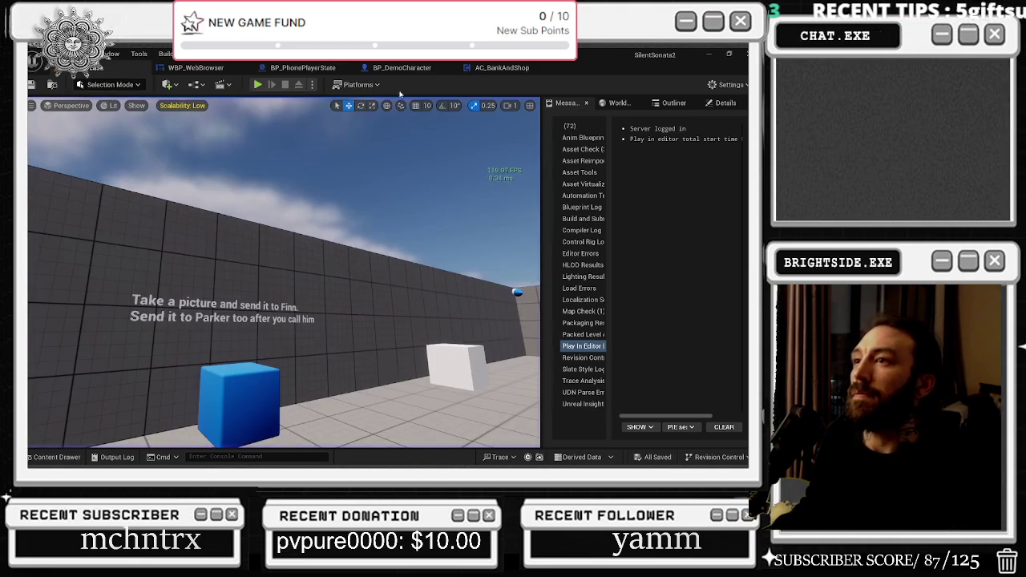
Navigate the content drawer to Content/PhoneSystem/UI and open WBP_MainPhone.
left_click(314, 69)
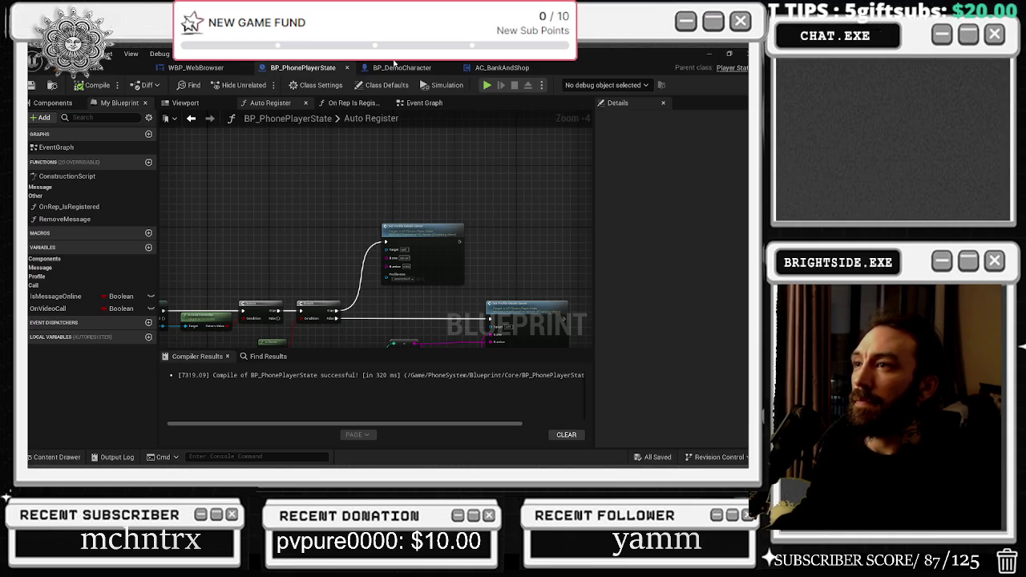
left_click(55, 457)
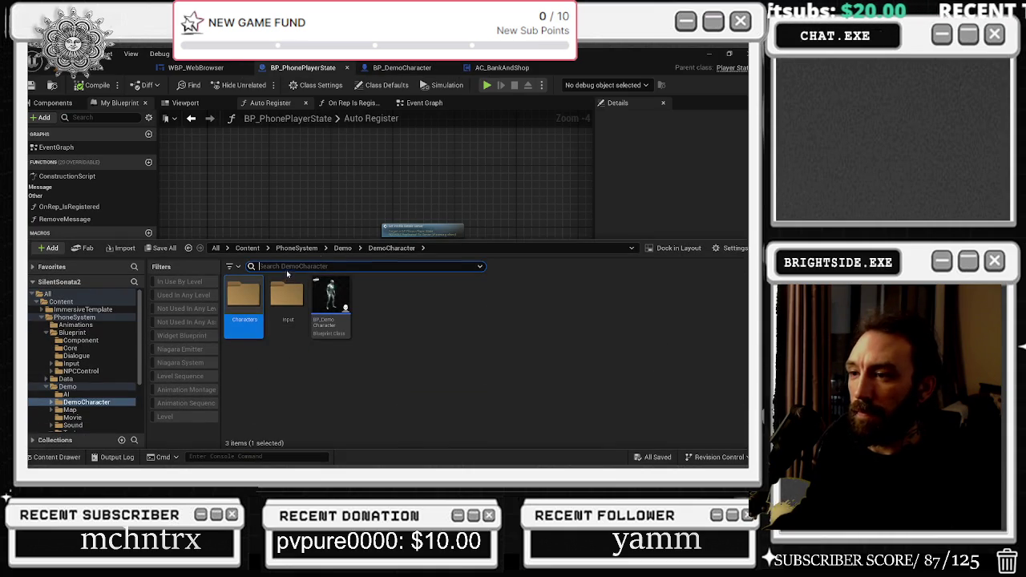
left_click(342, 248)
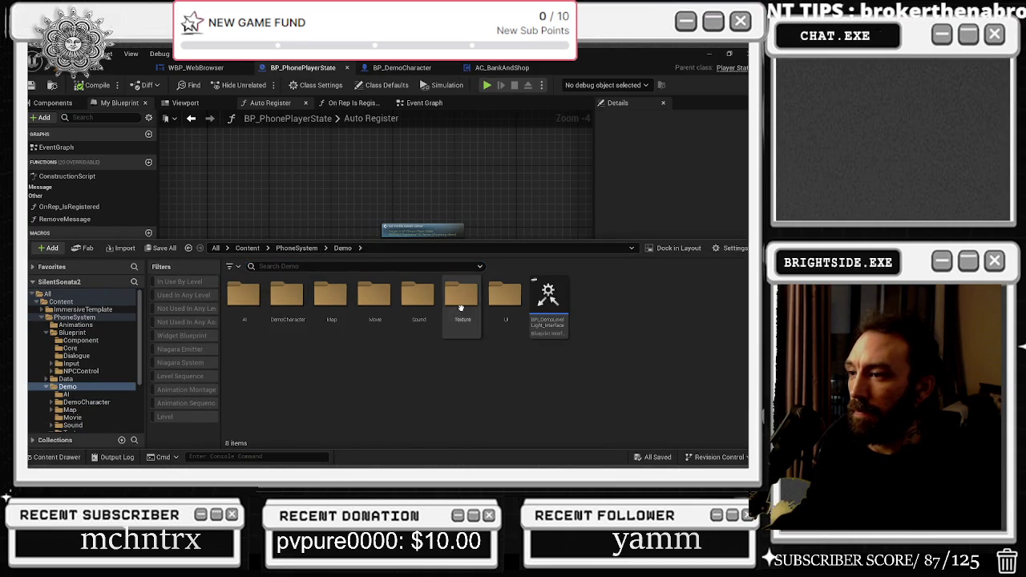
left_click(88, 317)
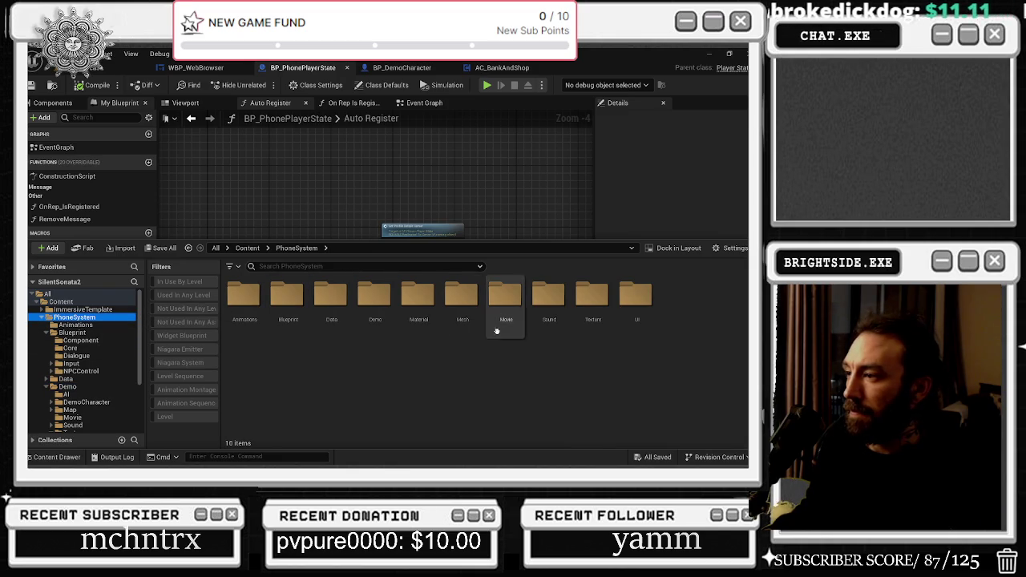
double_click(635, 298)
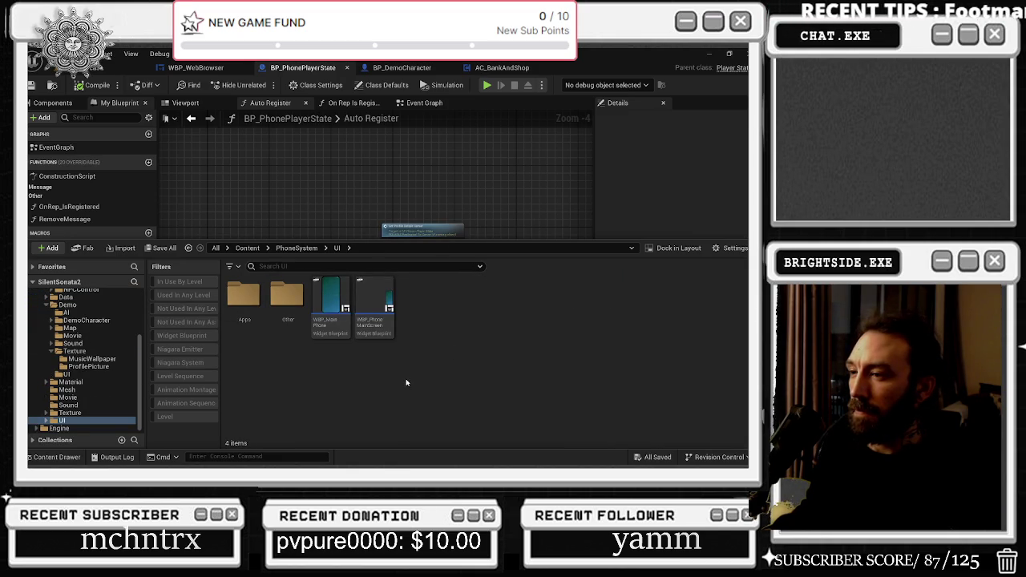
double_click(335, 299)
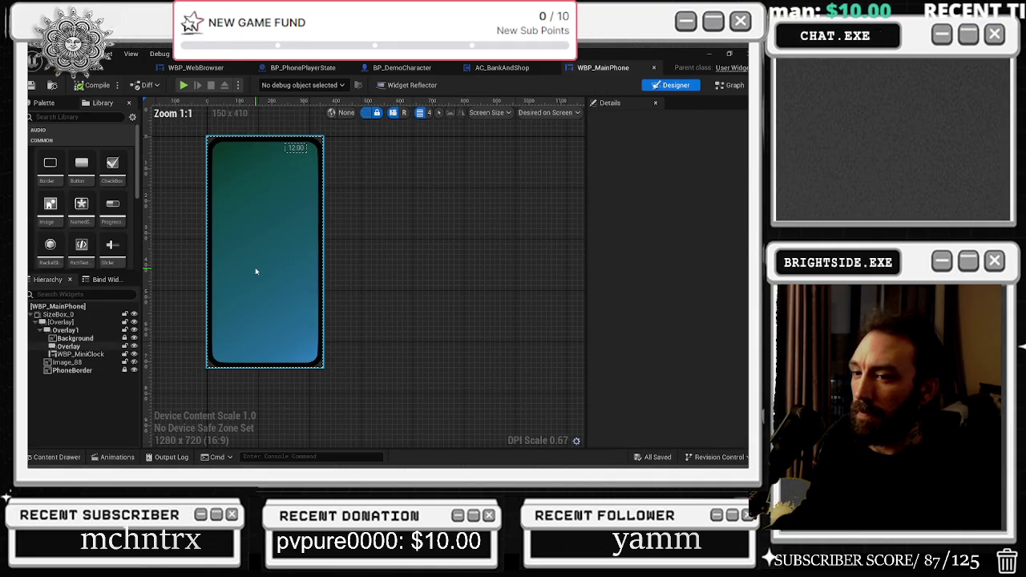
Inspect WBP_MainPhone's WBP_MiniClock, PhoneBorder and Overlay widgets in the Designer.
left_click(256, 272)
left_click(79, 354)
left_click(72, 369)
left_click(89, 347)
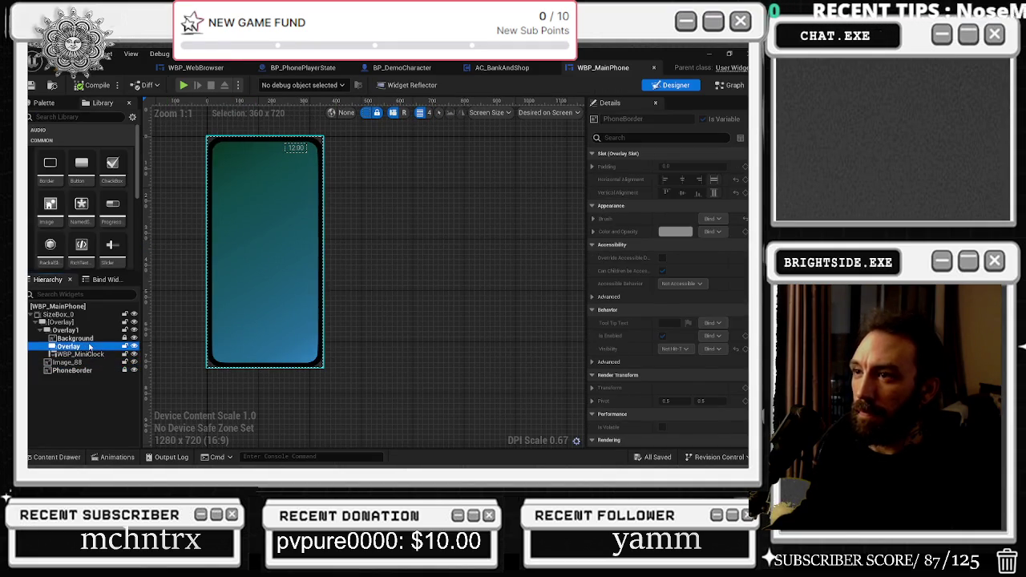
left_click(68, 330)
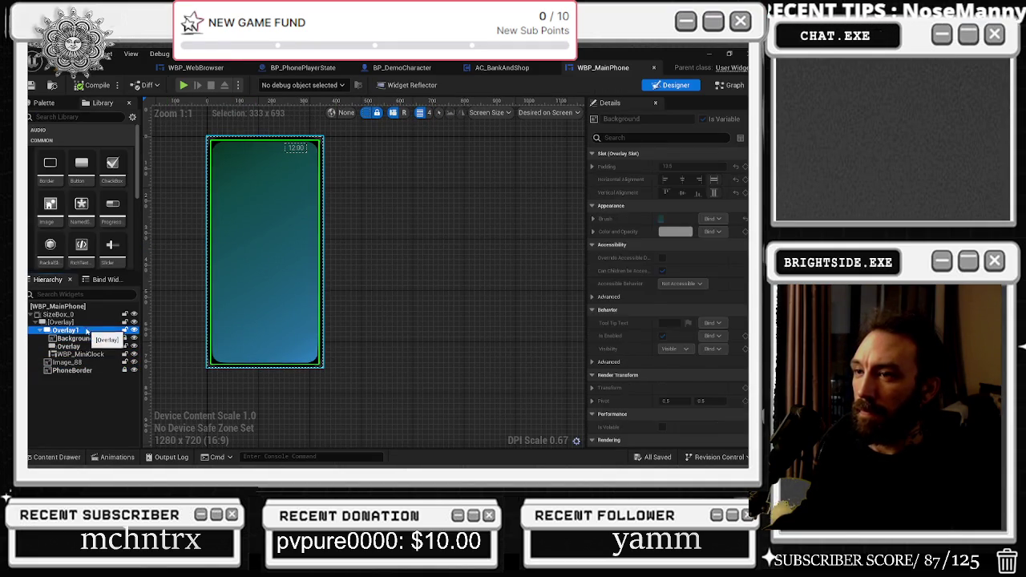
Reopen WBP_MainPhone's Event Graph, select the SET Player Number node, then switch to the browser.
left_click(653, 67)
left_click(56, 457)
double_click(373, 319)
double_click(481, 265)
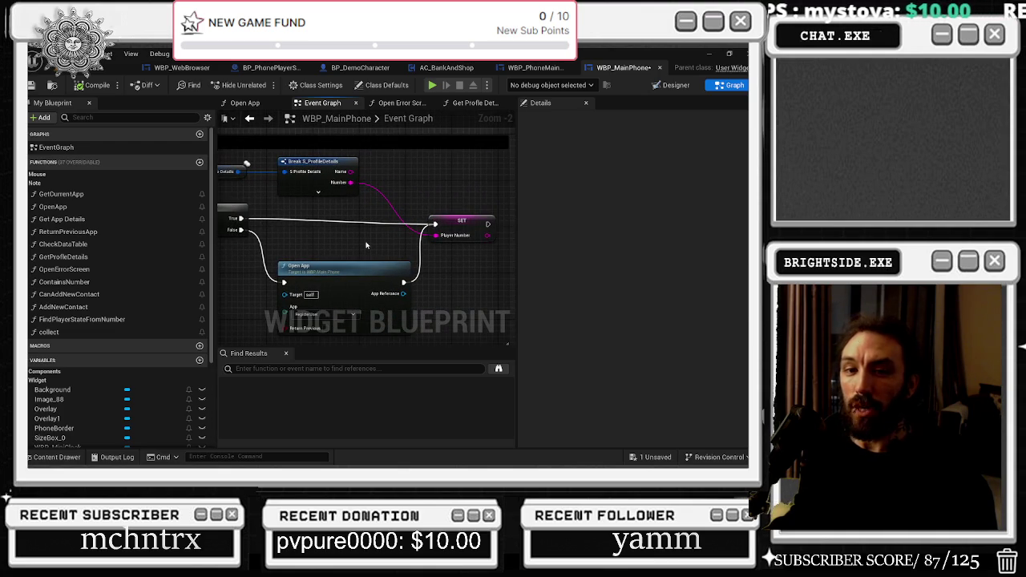
left_click(471, 220)
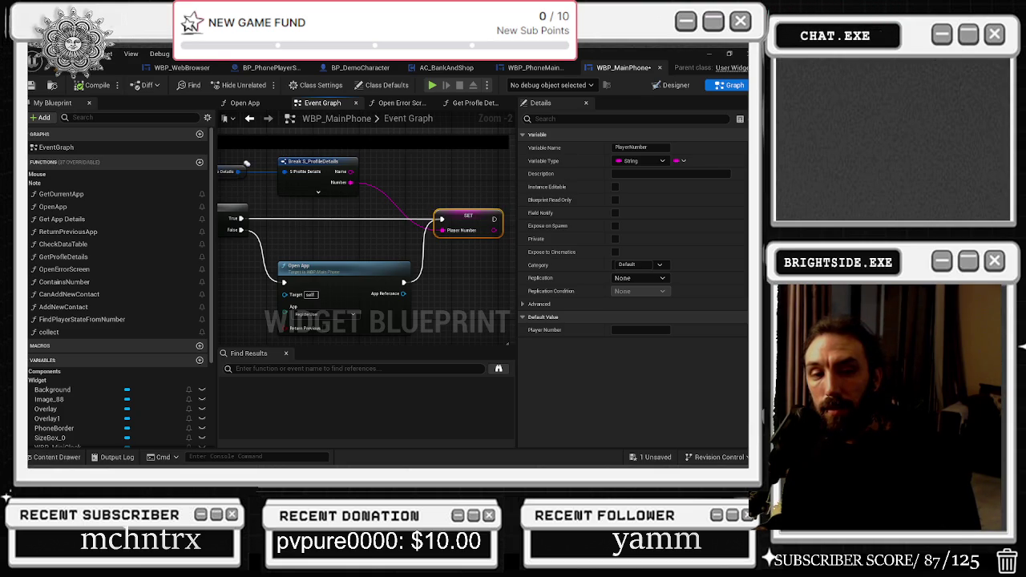
key("alt+Tab")
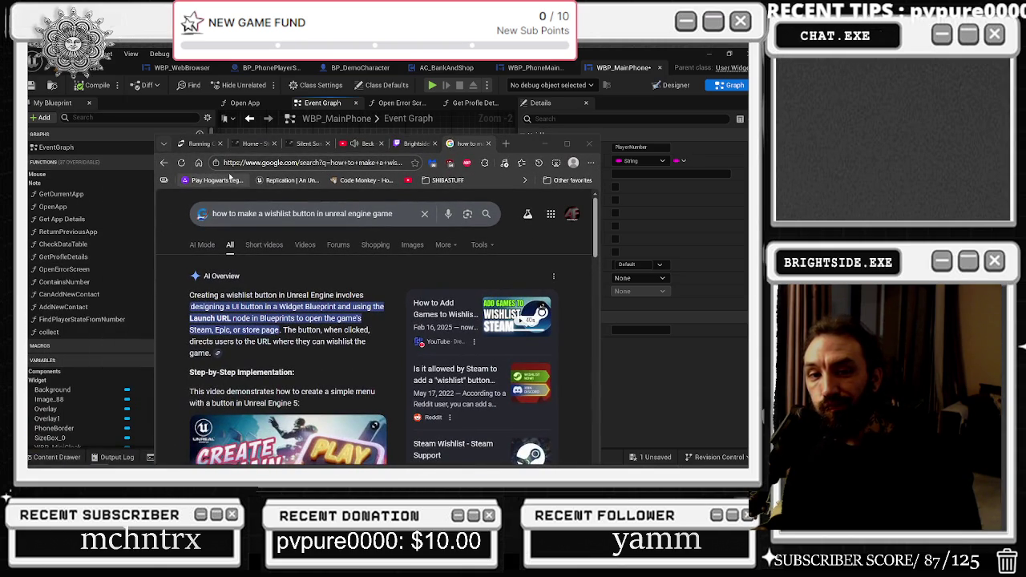
Maximize the browser on the Fab laptop listing and browse its desktop and laptop gallery images.
left_click(199, 143)
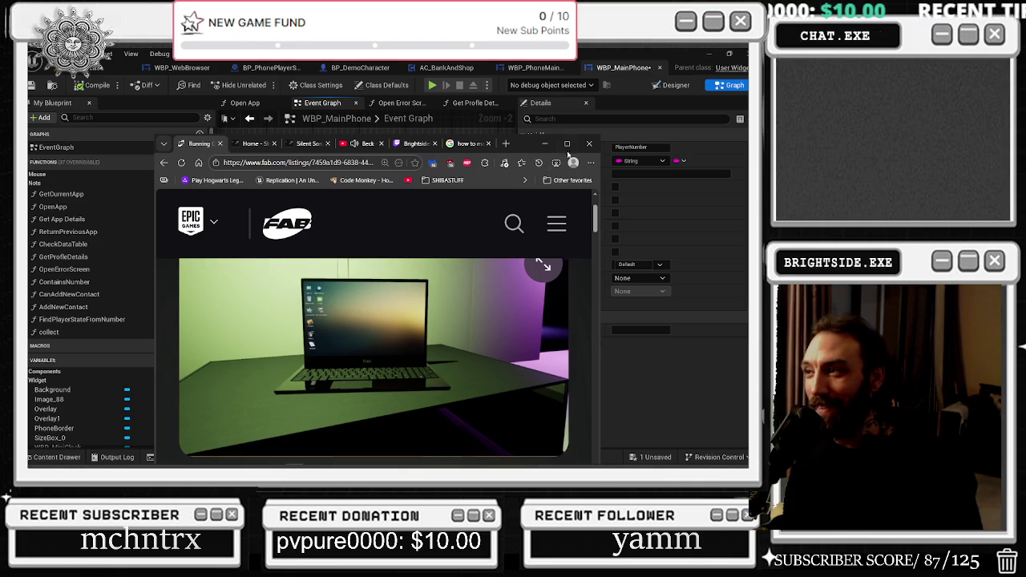
left_click(567, 143)
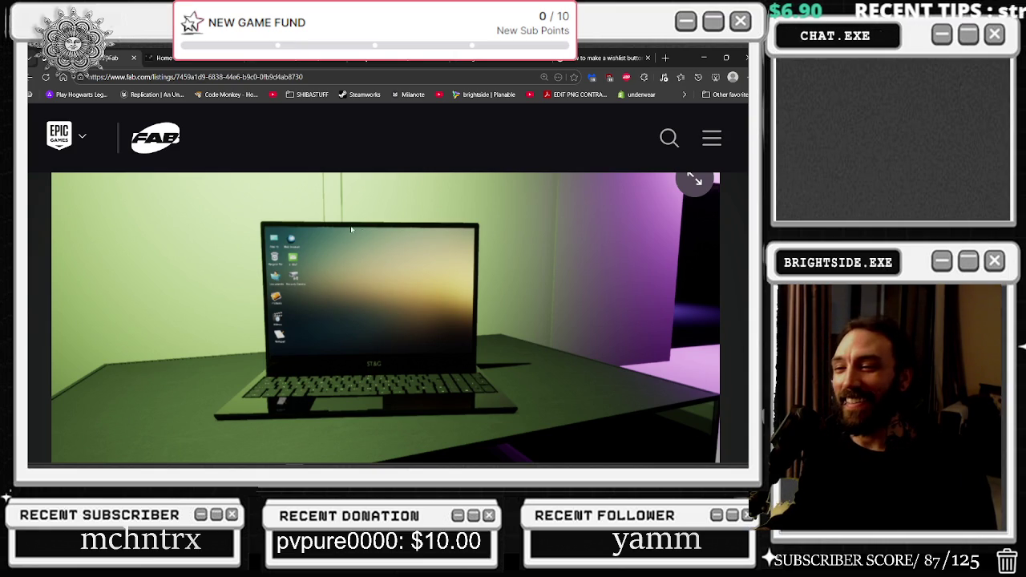
scroll(257, 253, "down", 1)
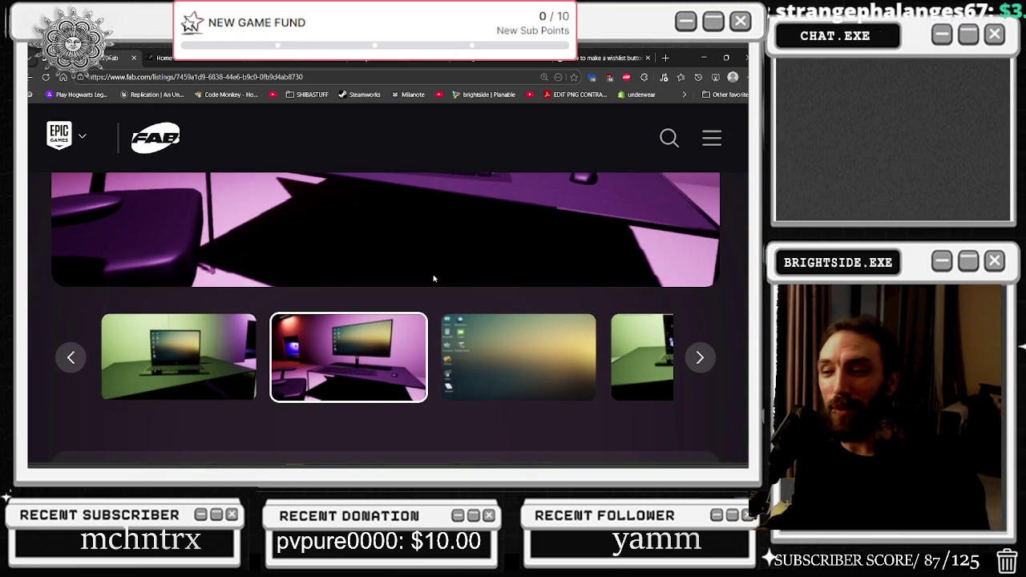
left_click(502, 337)
scroll(502, 335, "up", 1)
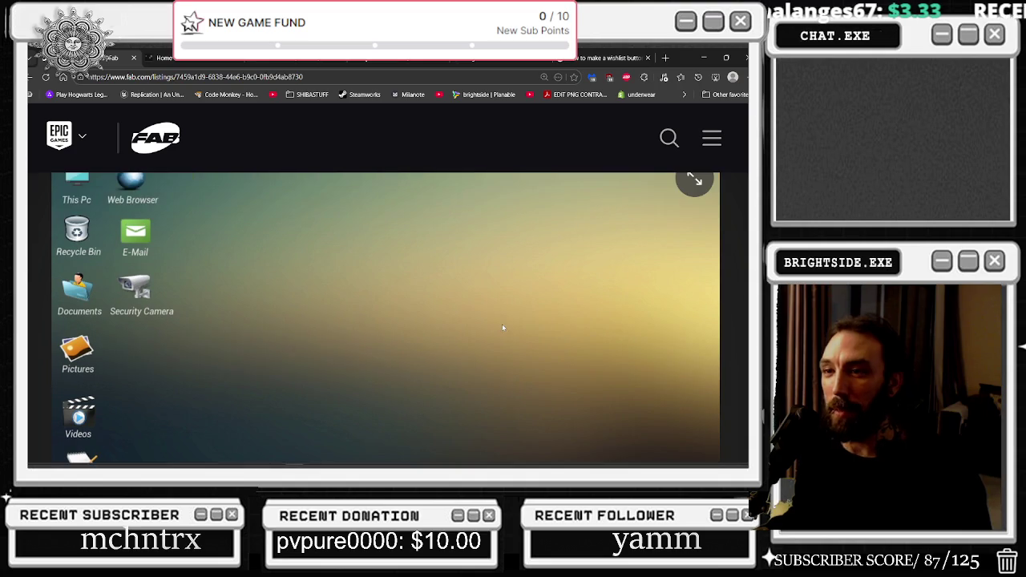
scroll(506, 316, "down", 4)
left_click(564, 391)
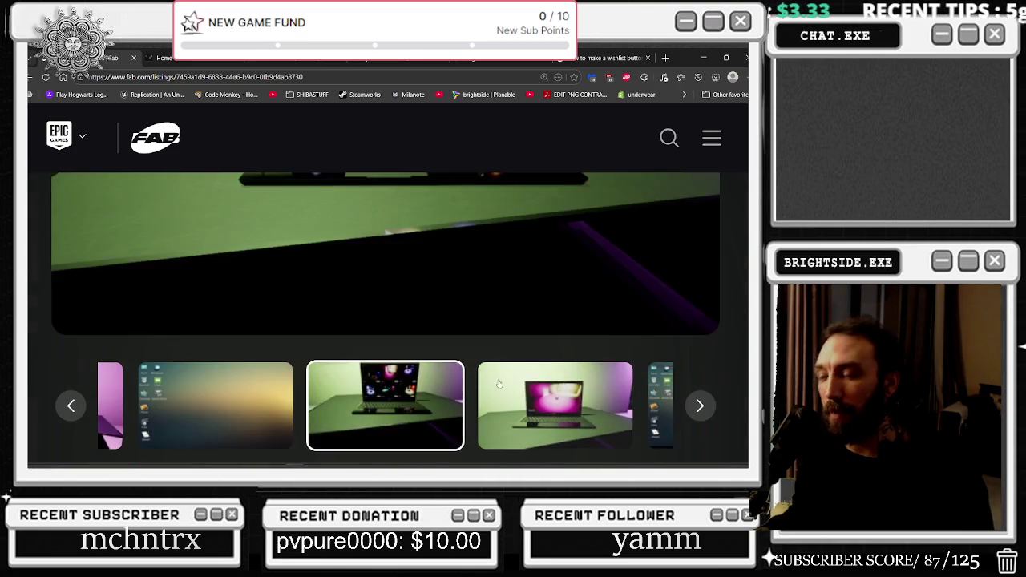
Step through more gallery screenshots, view one full size, then return to Unreal.
scroll(579, 376, "down", 1)
left_click(579, 349)
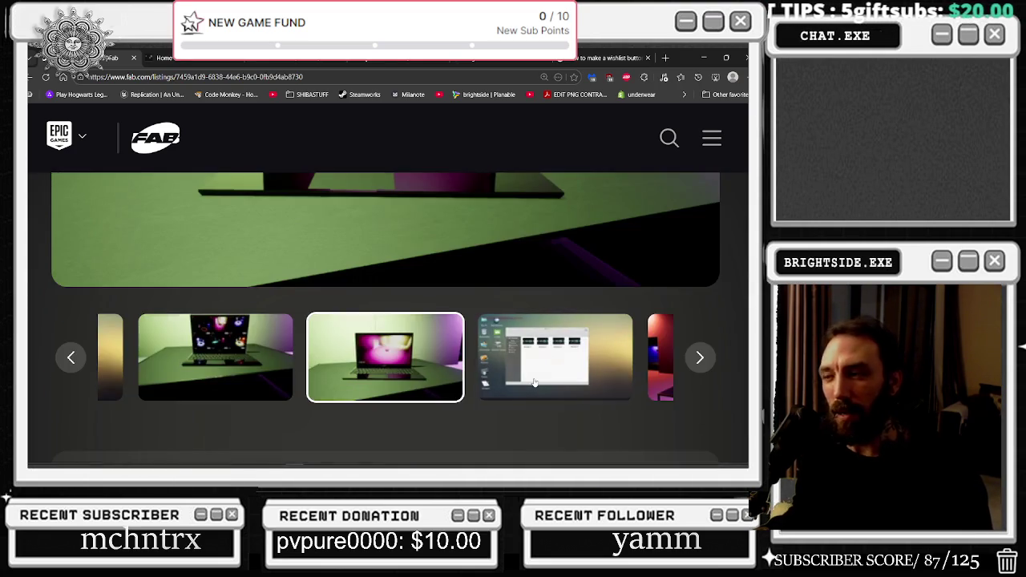
left_click(525, 371)
scroll(529, 354, "up", 3)
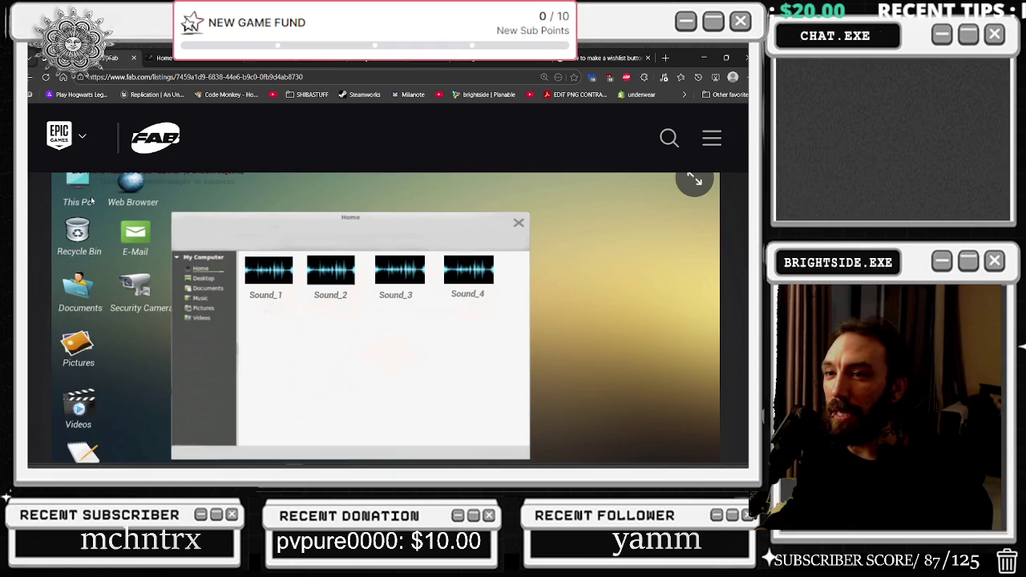
scroll(96, 195, "up", 1)
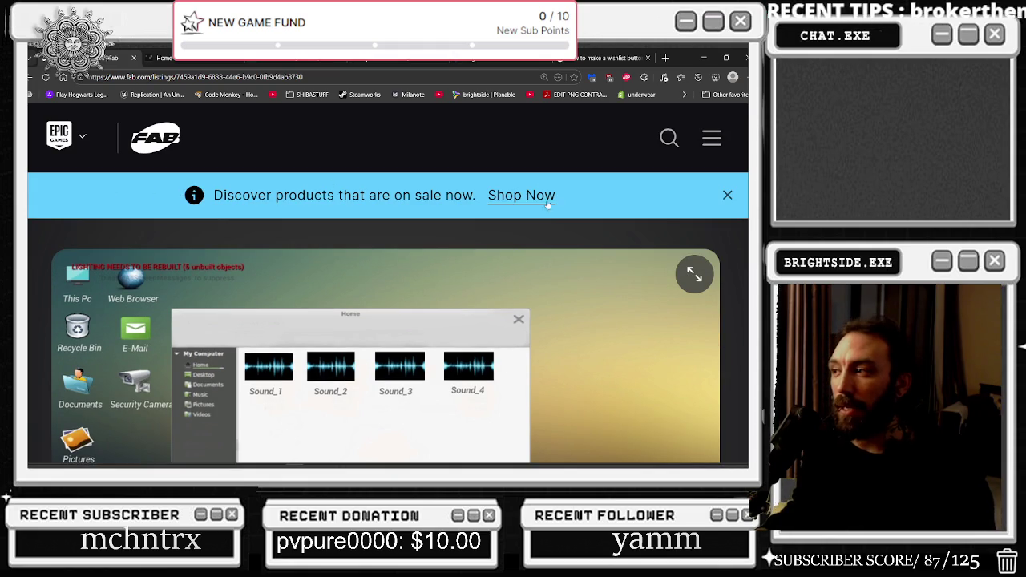
left_click(690, 268)
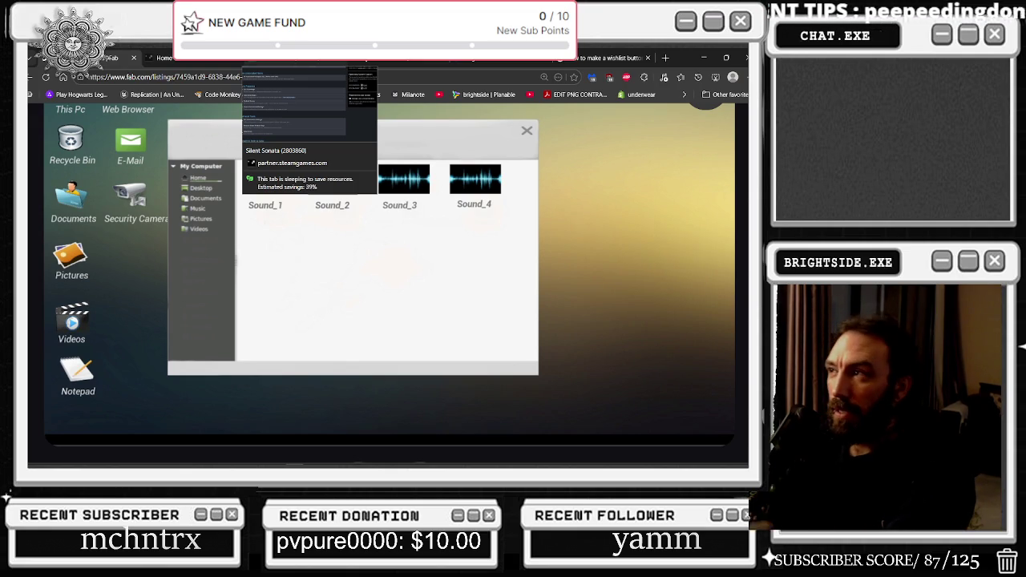
key("alt+Tab")
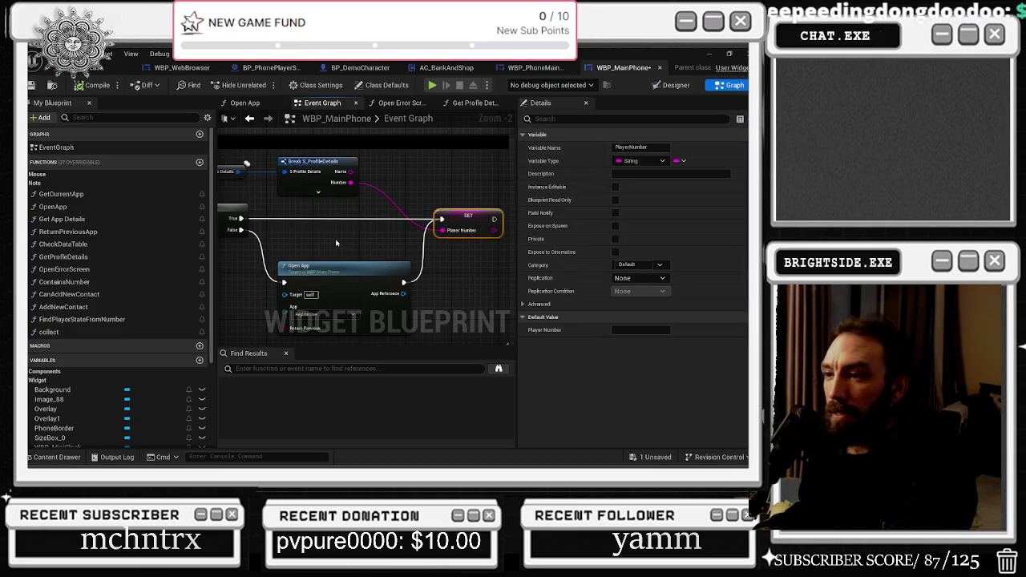
Save the modified WBP_MainPhone widget from the unsaved-assets list.
left_click(116, 68)
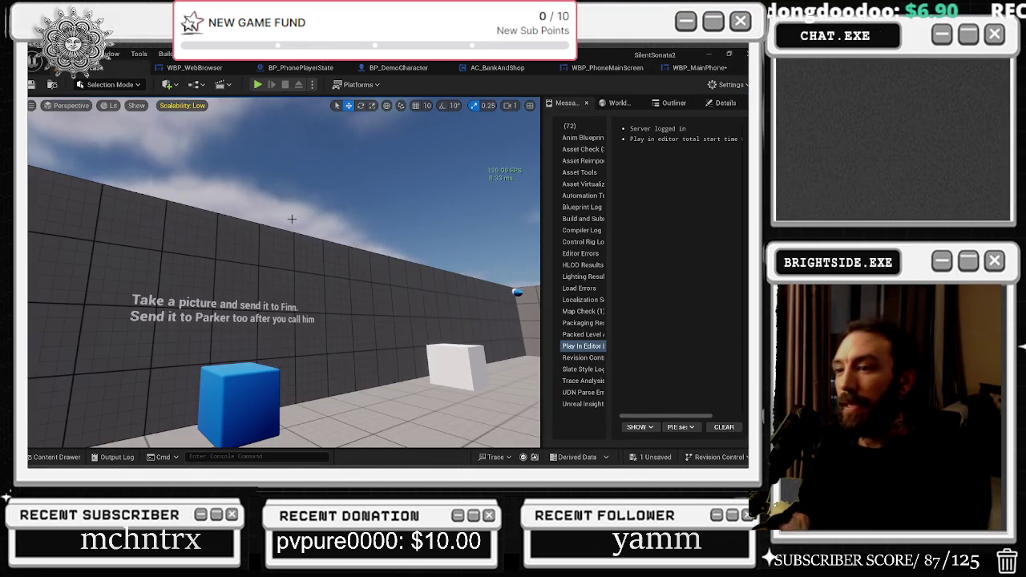
left_click(655, 457)
left_click(464, 369)
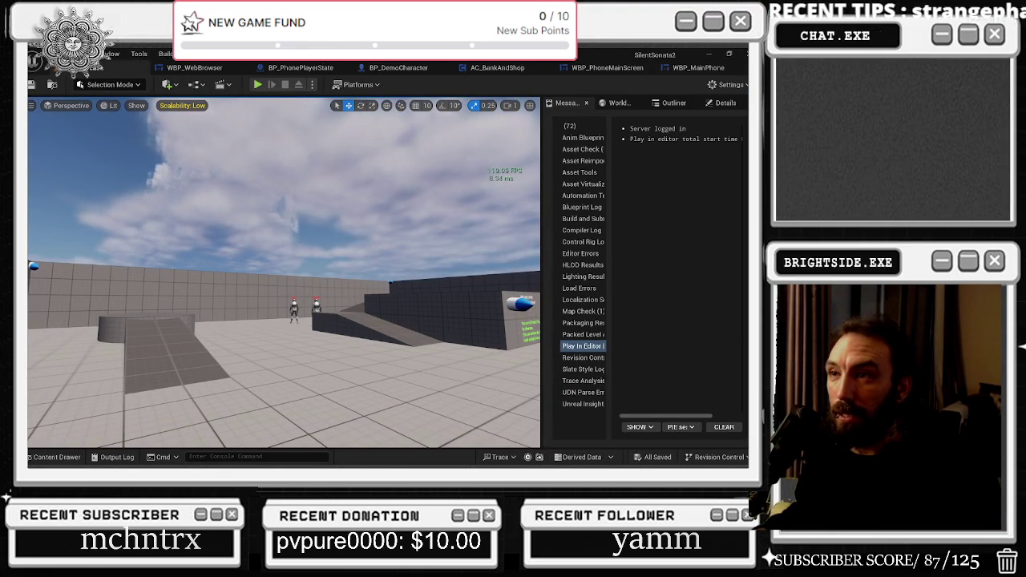
Start Play In Editor, show the phone's home screen with F and look down at the character.
left_click(258, 85)
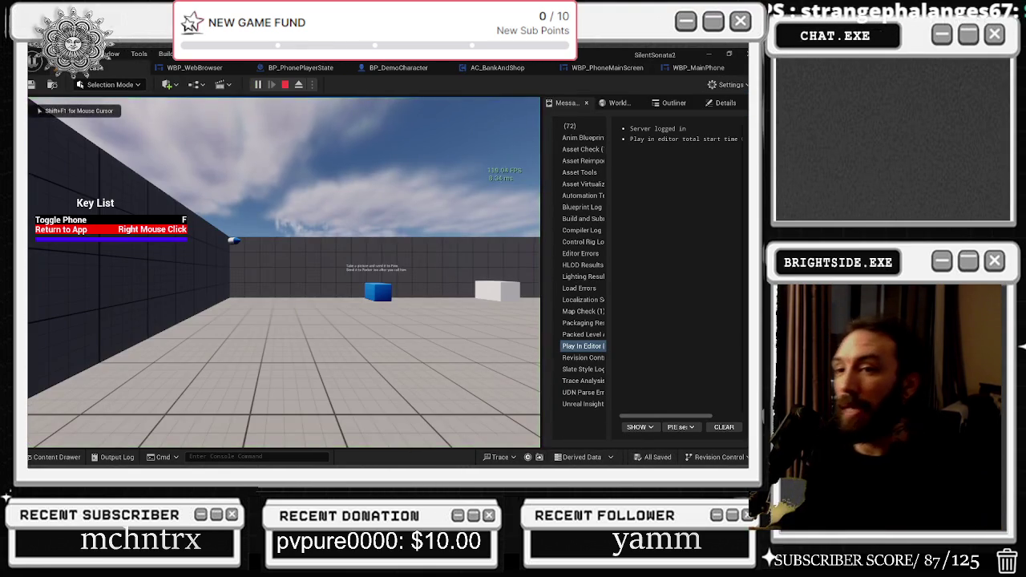
key("f")
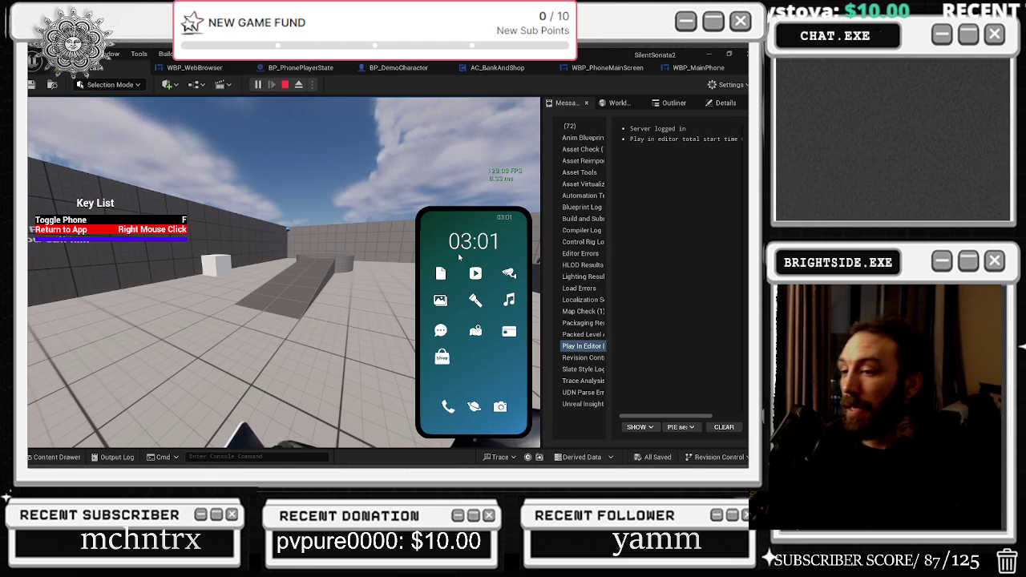
right_click(459, 256)
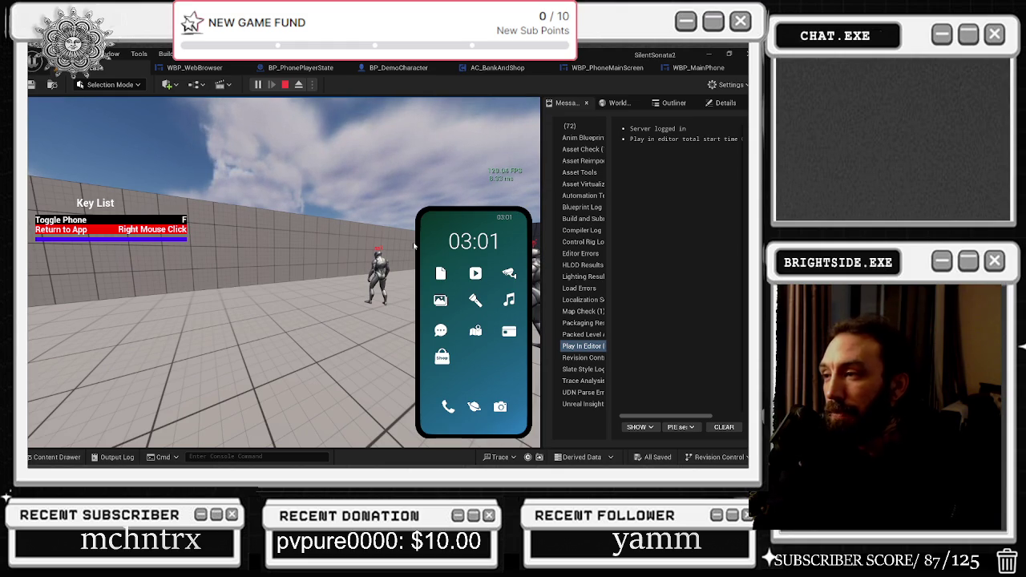
Walk the character forward and try the phone's Gallery and Carpet System apps.
key("s")
key("s")
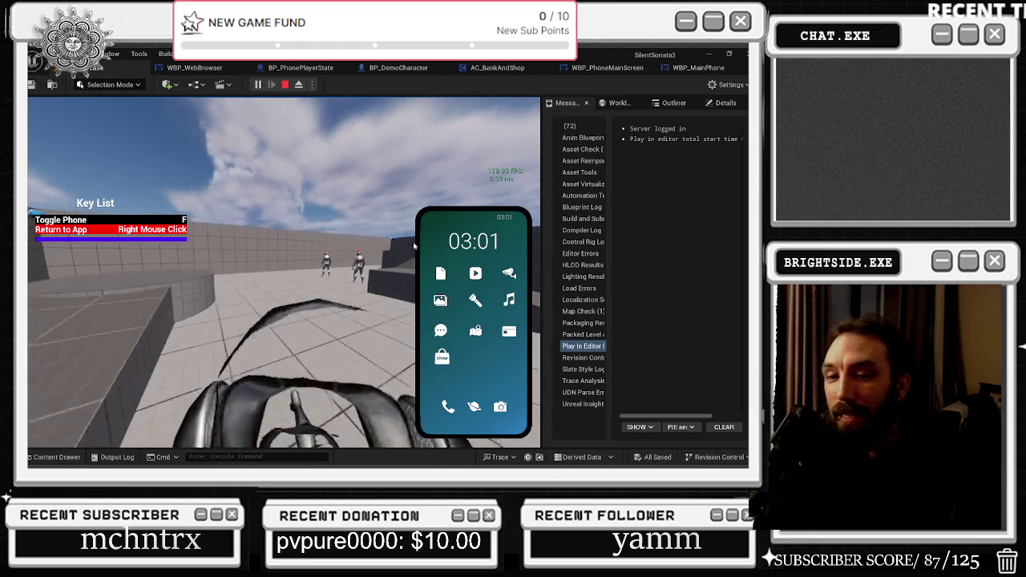
key("w")
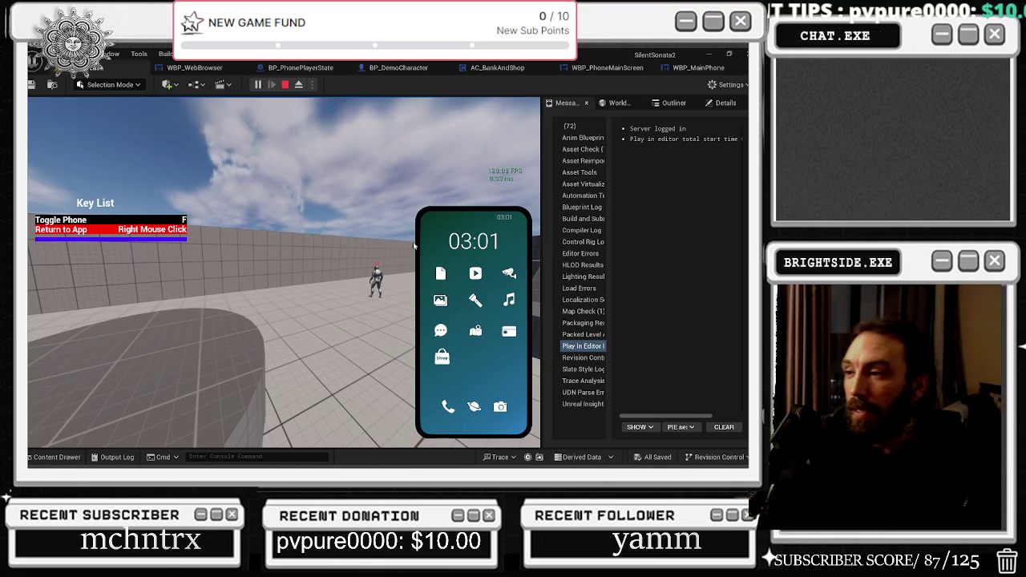
left_click(414, 246)
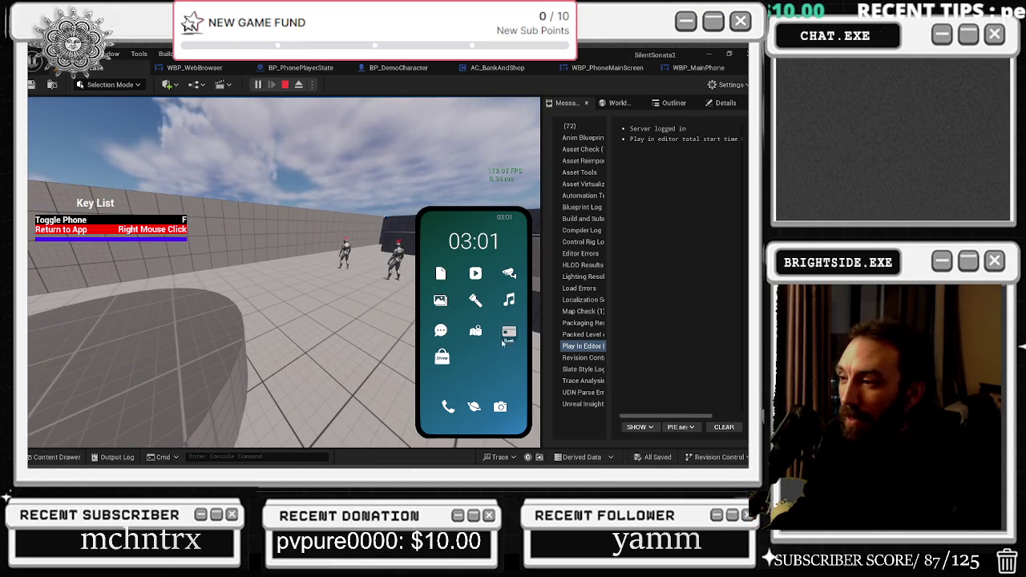
left_click(442, 297)
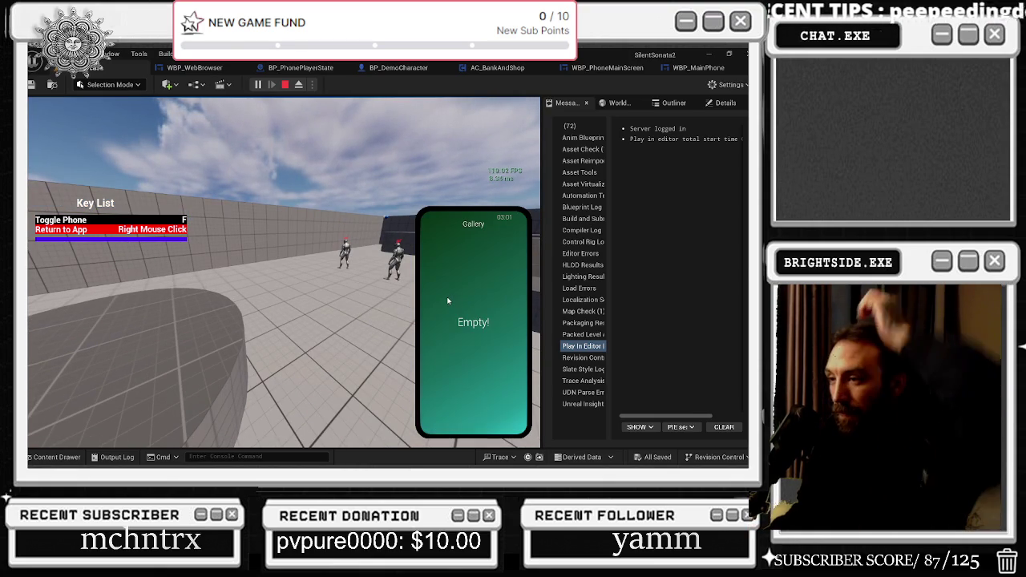
right_click(446, 293)
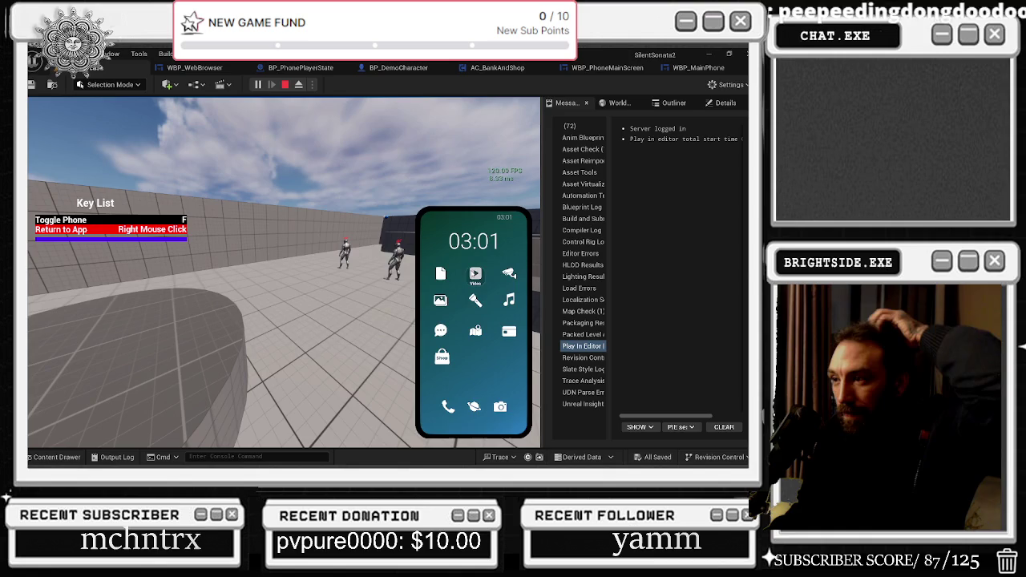
left_click(476, 273)
right_click(165, 278)
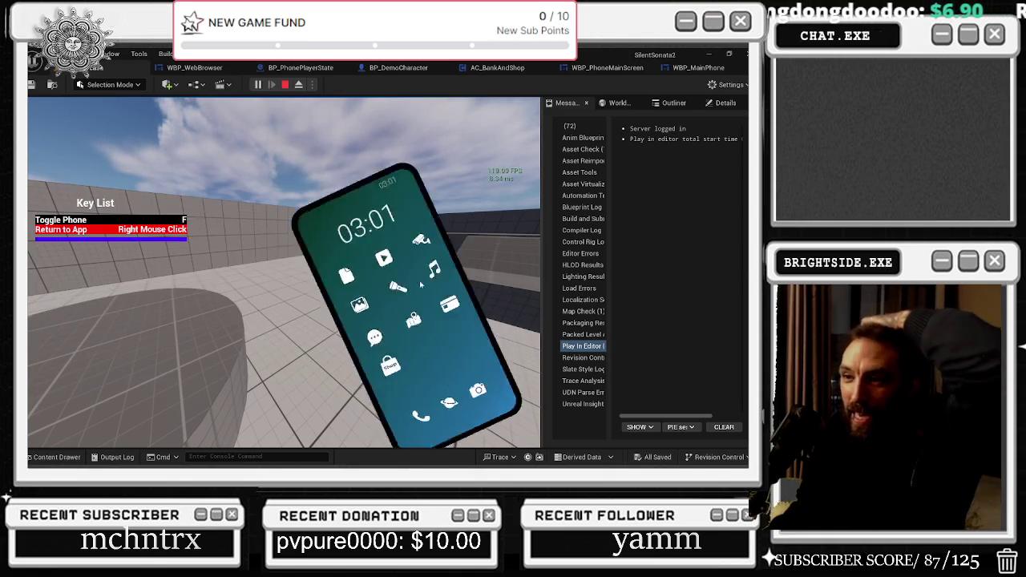
Open the Hello! note in the Note App, then bring up the Alt+Tab window switcher.
left_click(441, 278)
left_click(441, 278)
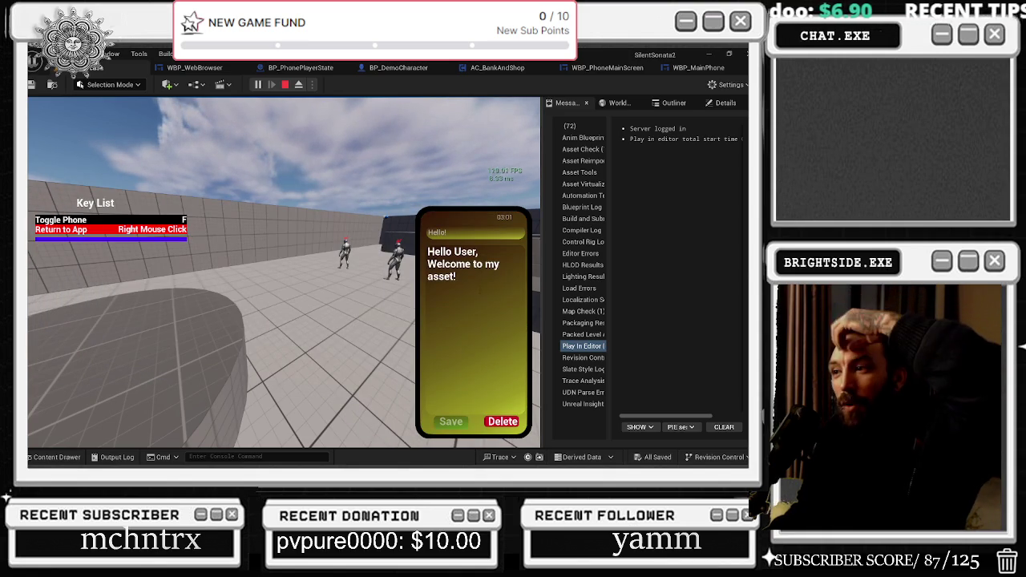
right_click(479, 383)
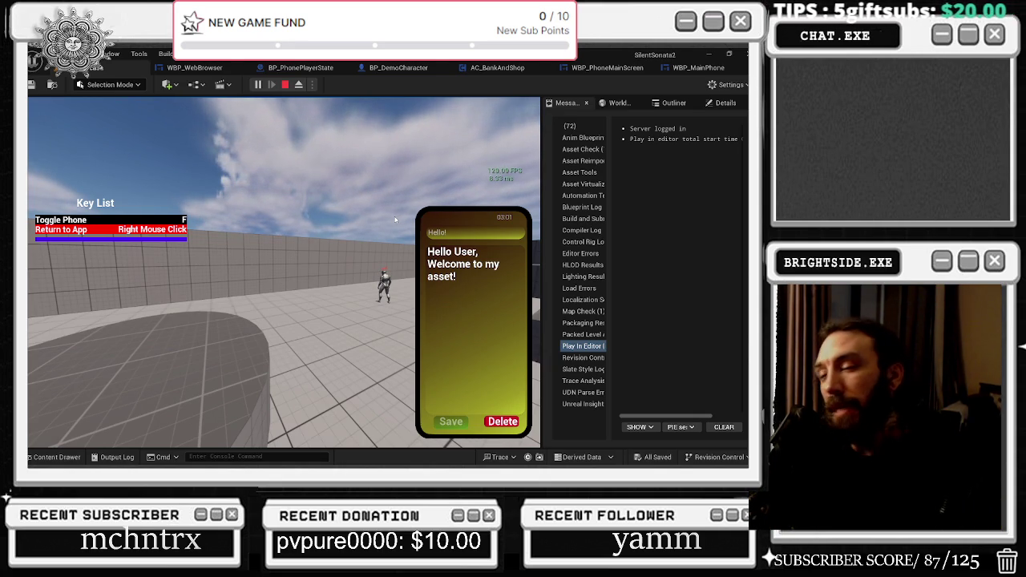
key("alt+Tab")
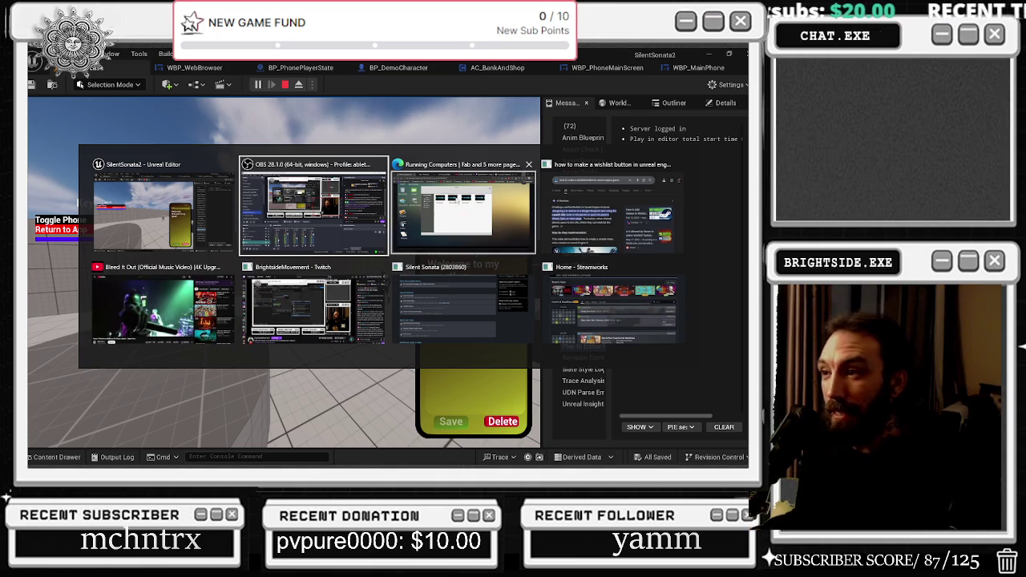
Zoom the Fab listing to 110%, page through its laptop and monitor screenshots, then minimize the browser.
left_click(394, 219)
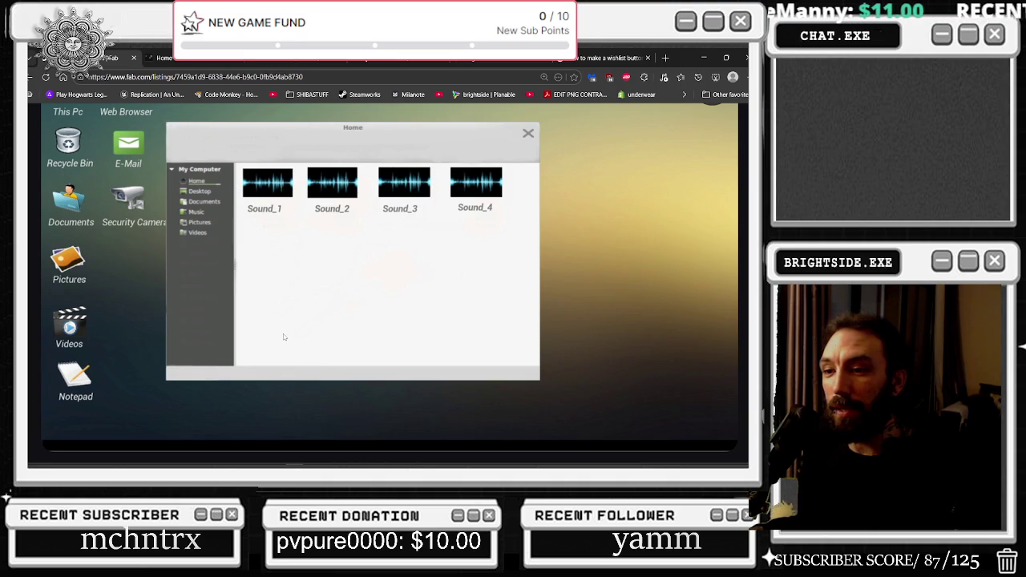
key("ctrl+plus")
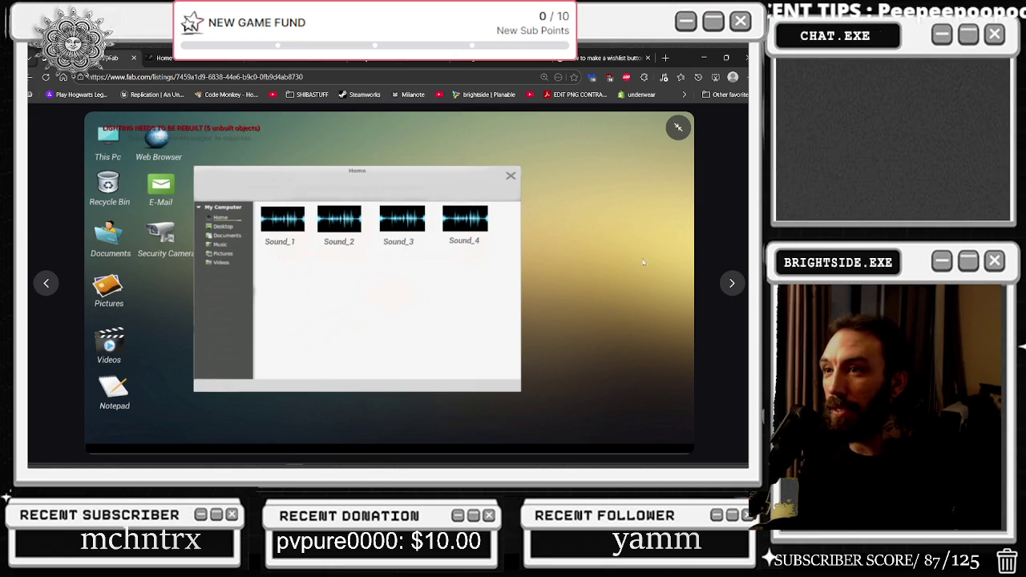
left_click(731, 285)
left_click(731, 286)
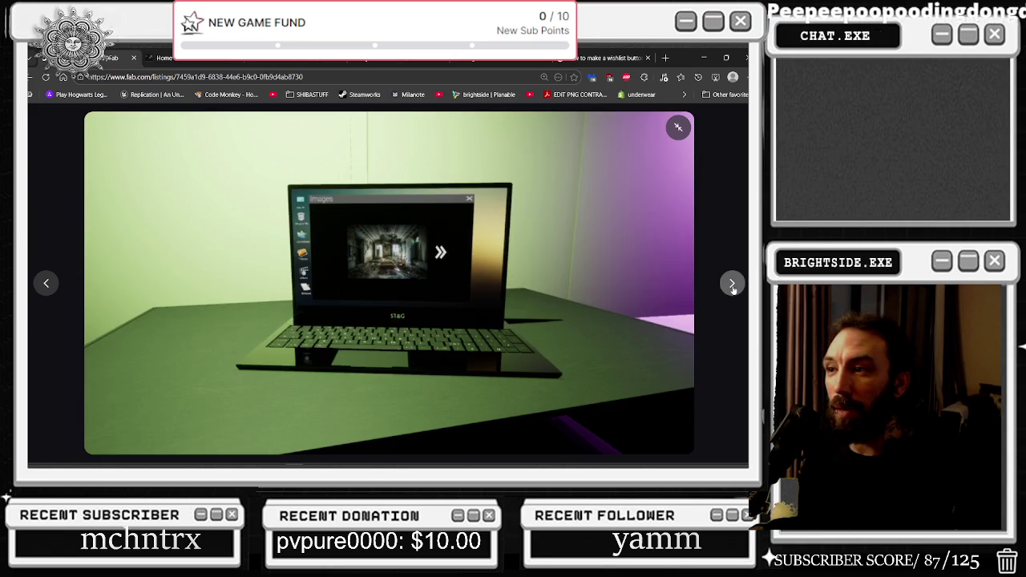
left_click(732, 285)
left_click(732, 285)
left_click(732, 285)
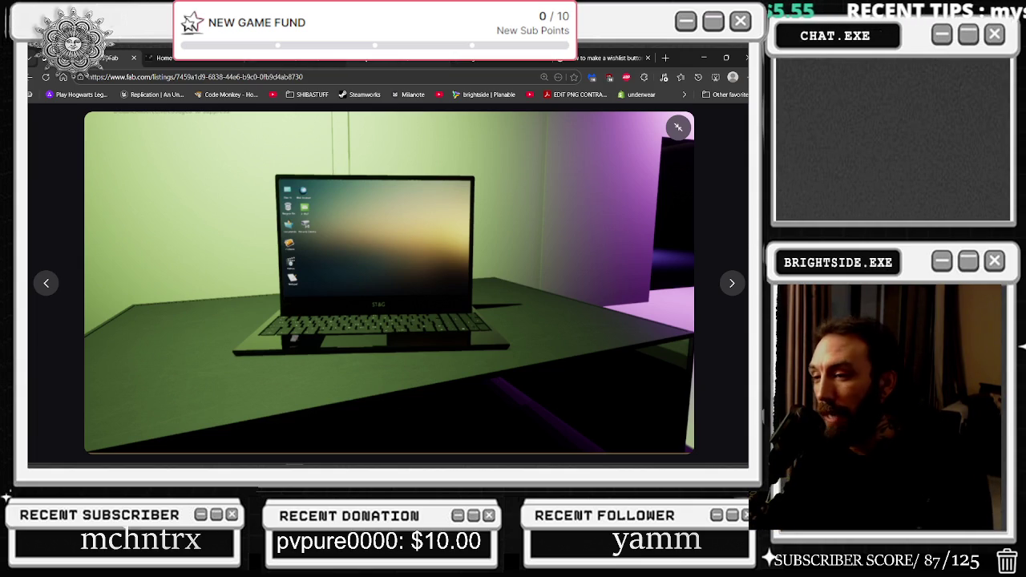
left_click(703, 58)
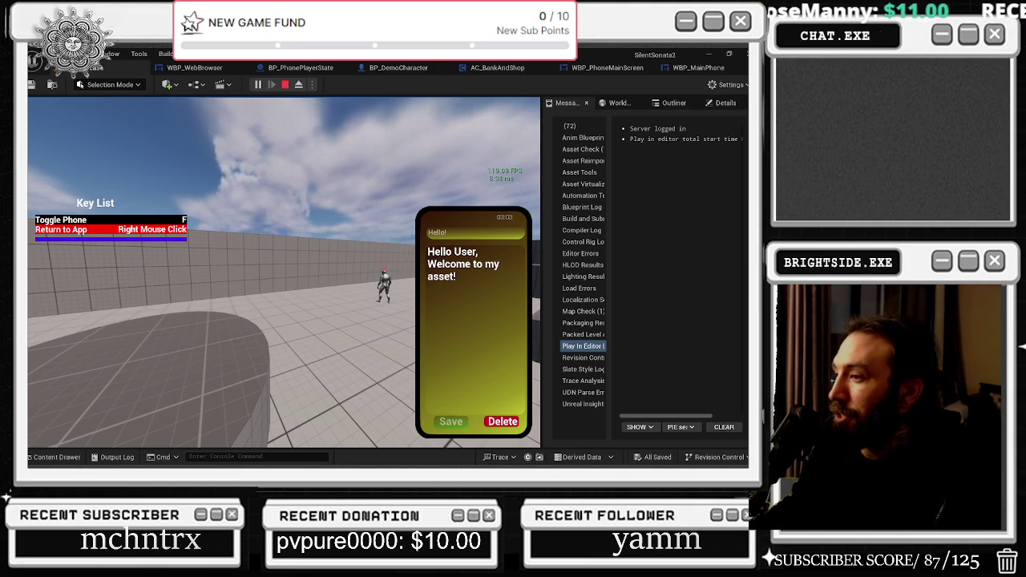
Delete the open note, then dial a two-digit number and call it.
left_click(503, 421)
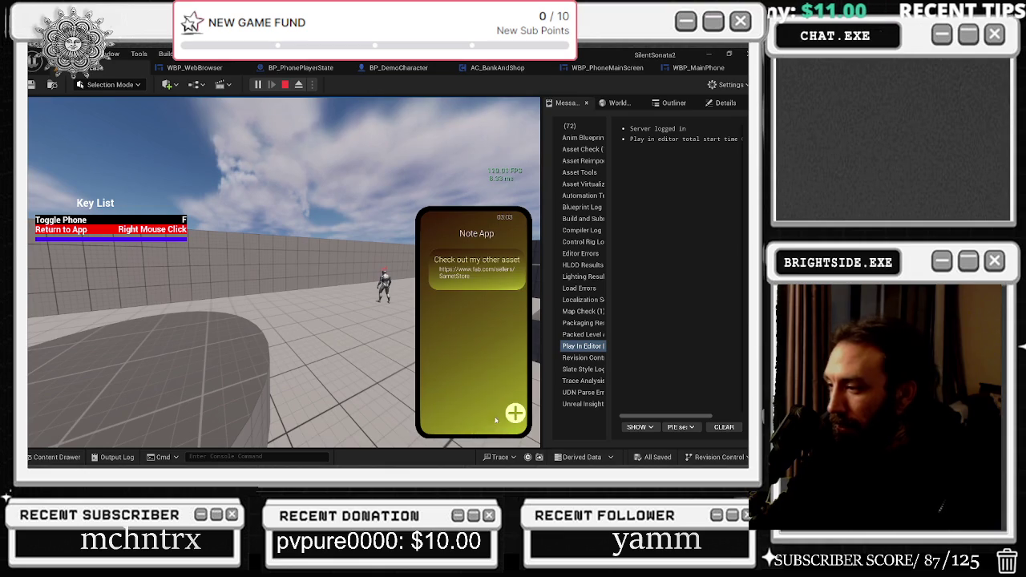
right_click(476, 354)
left_click(448, 407)
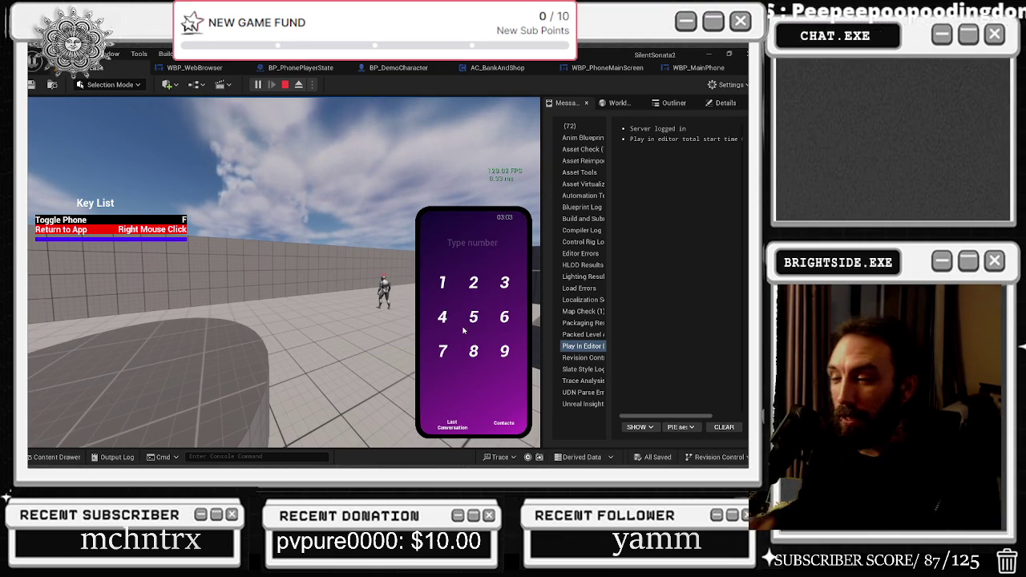
left_click(442, 283)
left_click(483, 283)
left_click(443, 383)
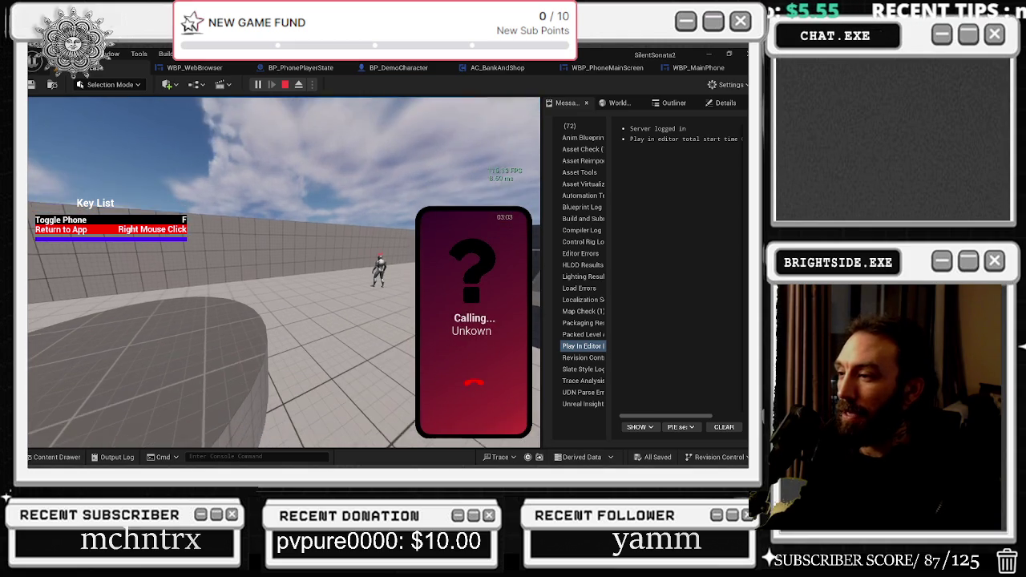
Enter three digits in the dialer, then back out to the home screen without calling.
left_click(448, 407)
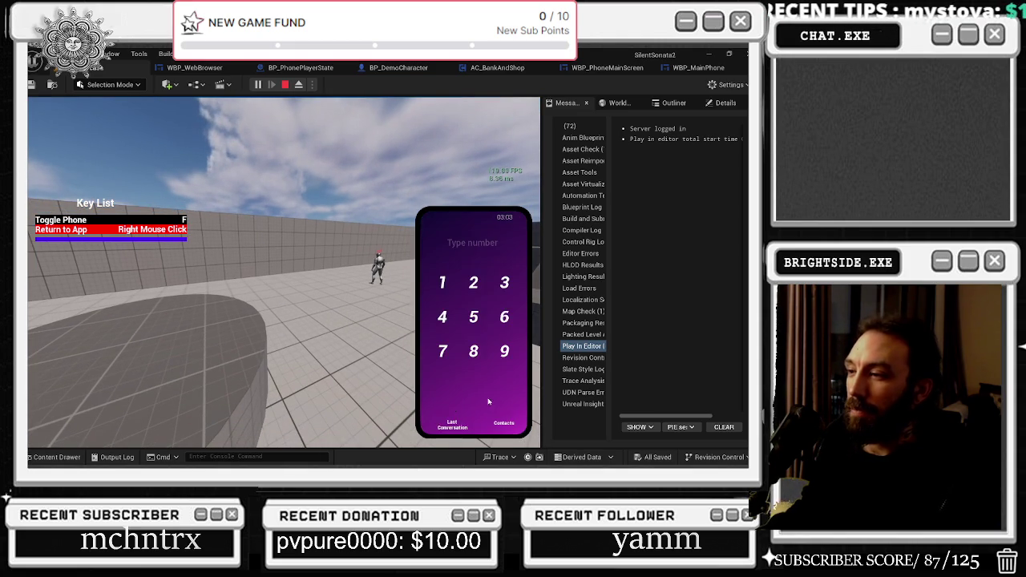
left_click(442, 282)
left_click(478, 282)
left_click(505, 282)
right_click(499, 371)
Dial 123 on the phone and place the call.
left_click(448, 411)
left_click(443, 282)
left_click(476, 282)
left_click(505, 283)
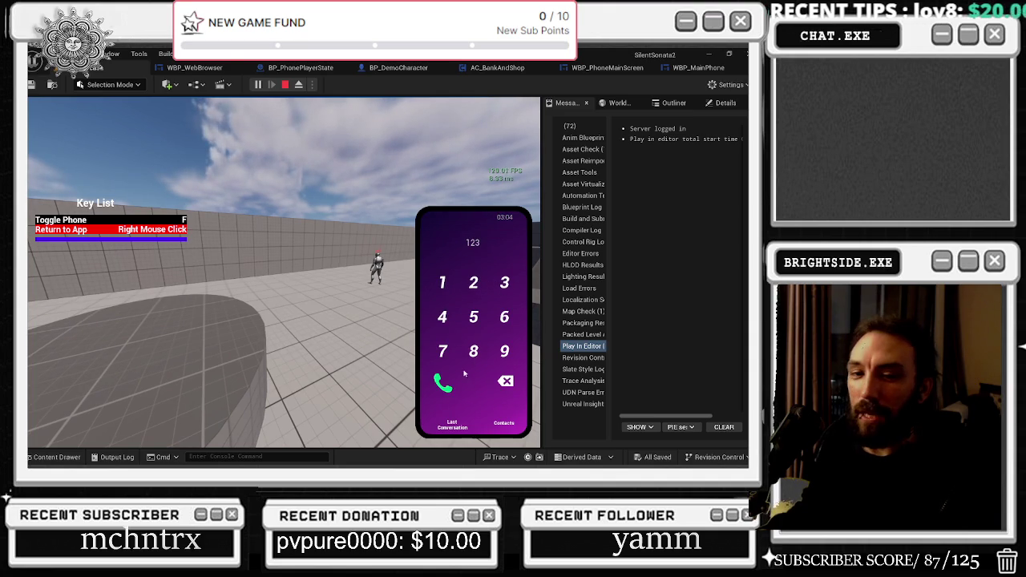
left_click(441, 385)
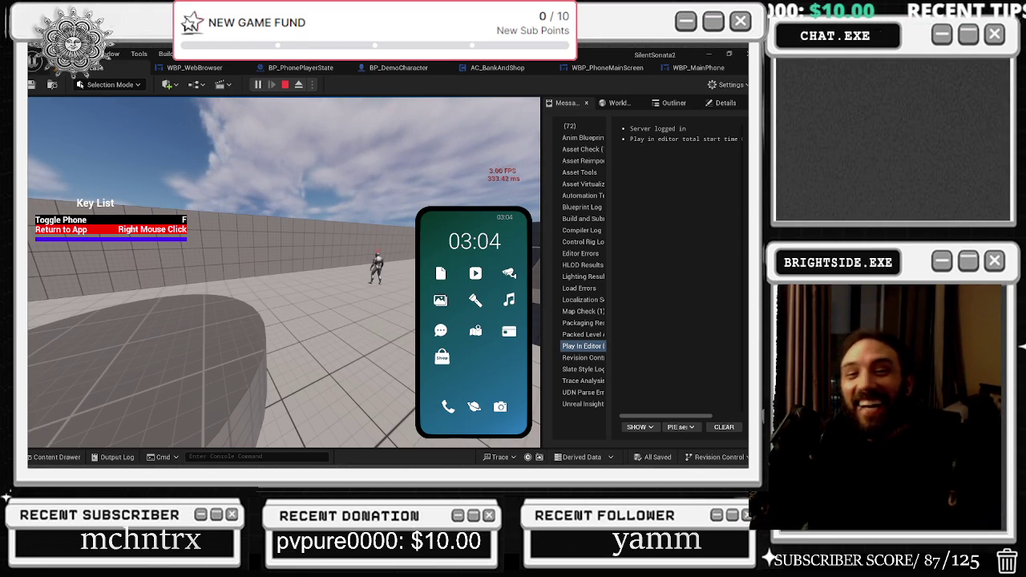
left_click(440, 274)
Toggle the phone with F, then open and close the video app twice.
right_click(454, 241)
key("f")
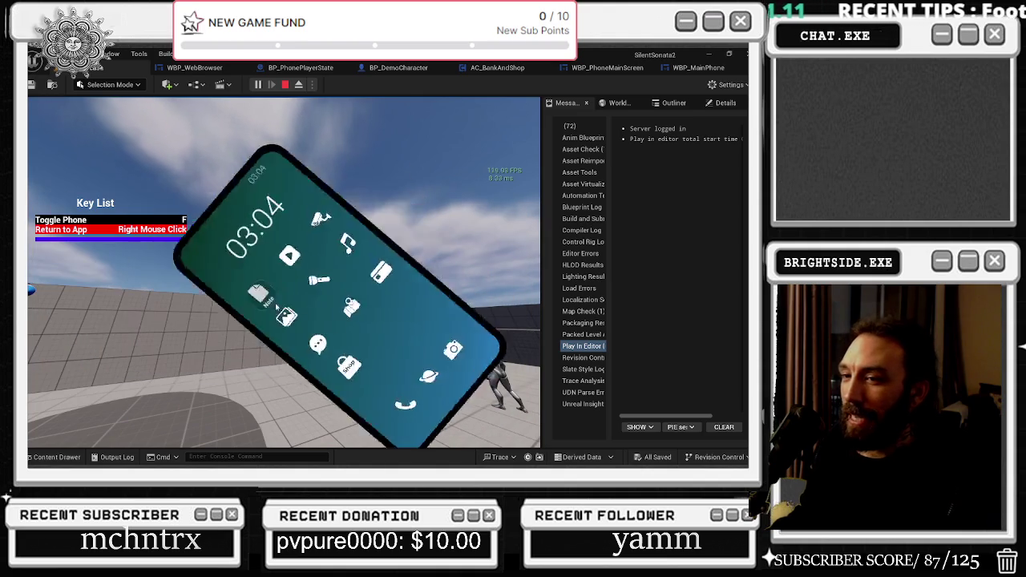
left_click(478, 274)
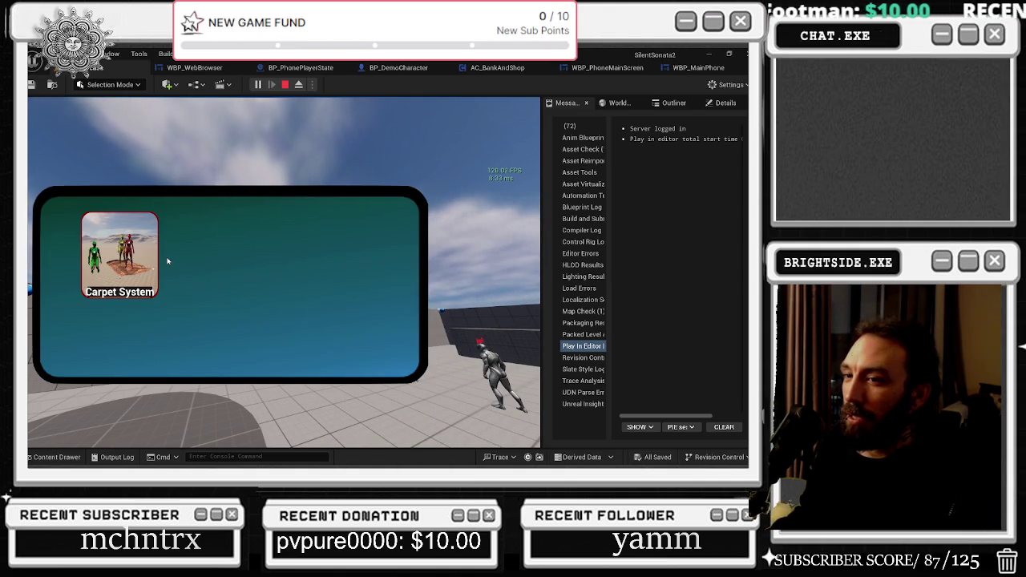
right_click(169, 262)
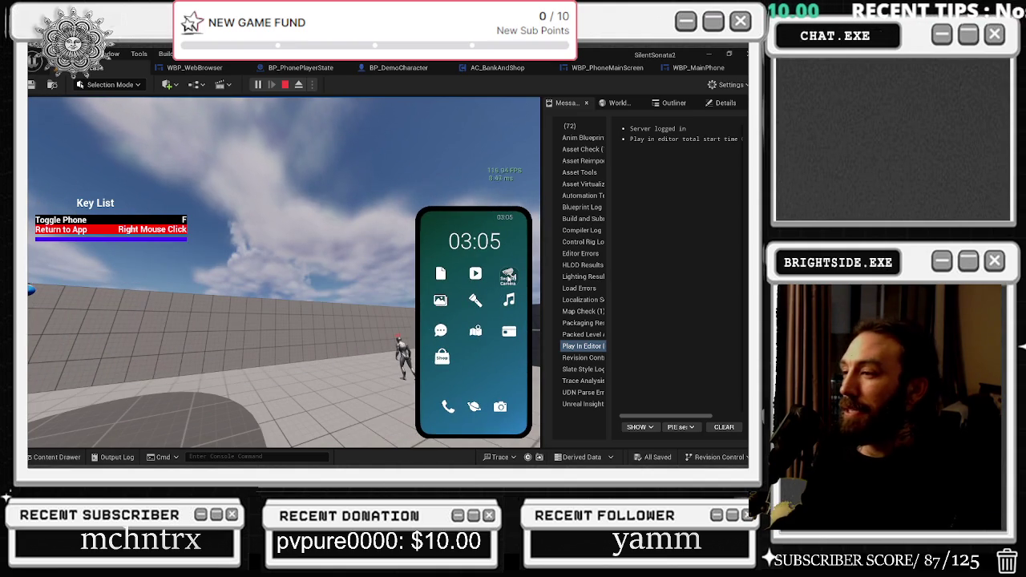
left_click(475, 274)
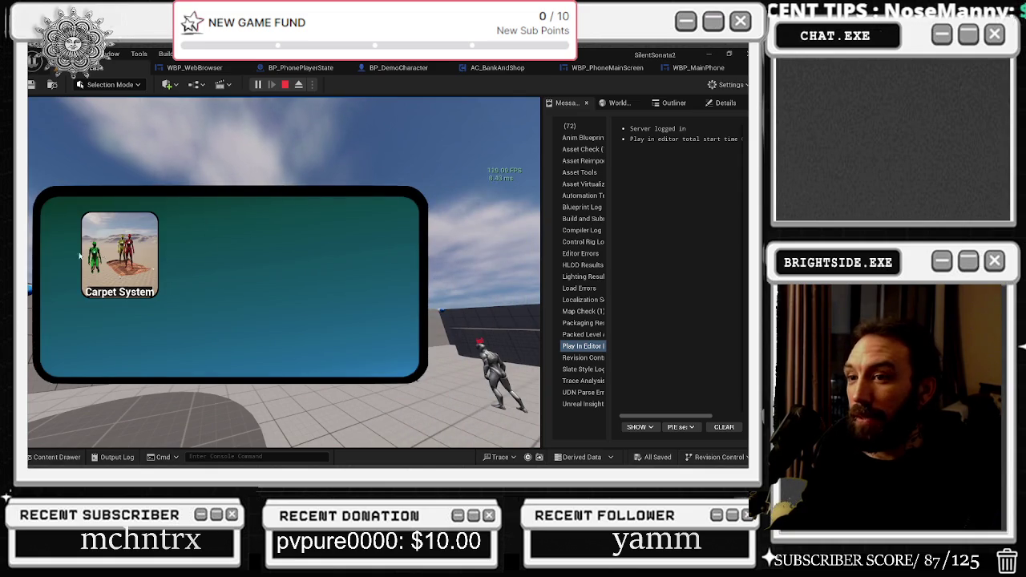
right_click(148, 283)
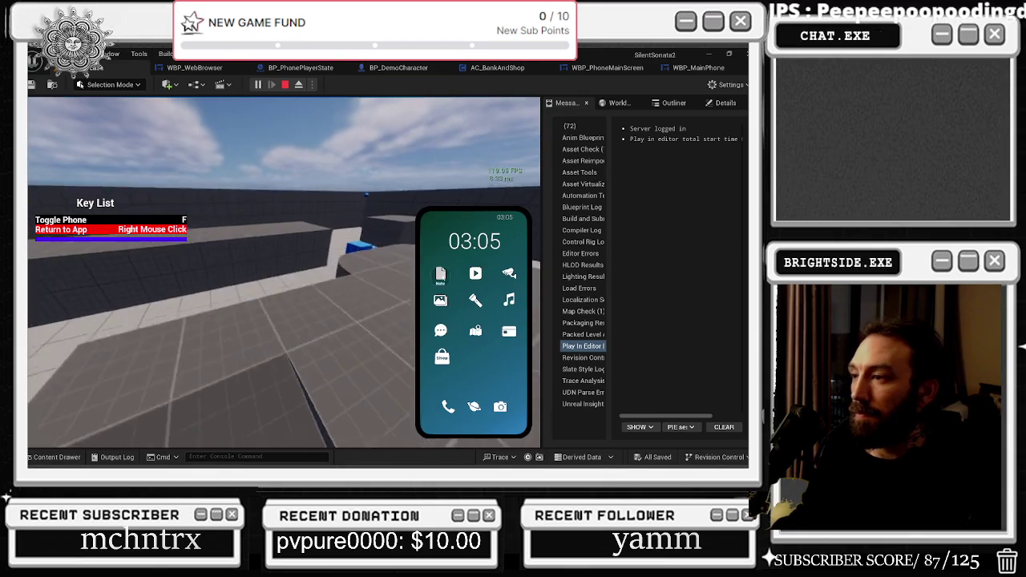
Play the Carpet System video twice, then return to the home screen and walk on.
left_click(467, 276)
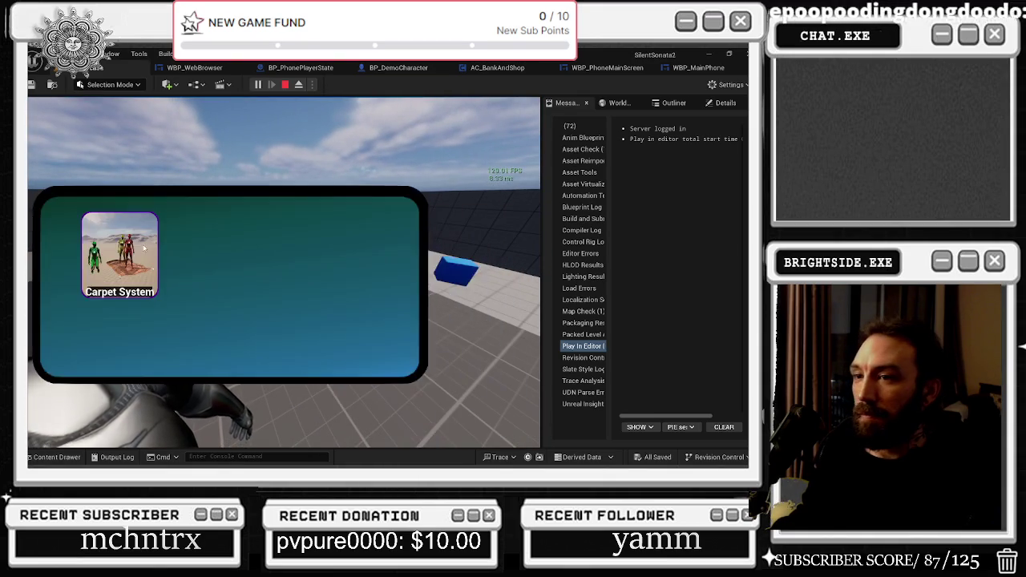
right_click(467, 282)
left_click(468, 282)
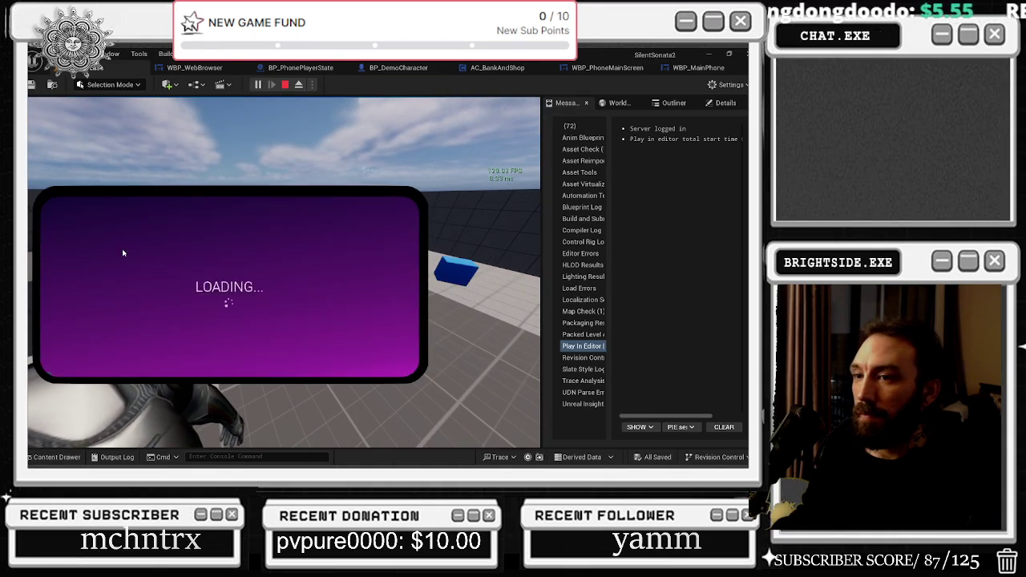
right_click(404, 219)
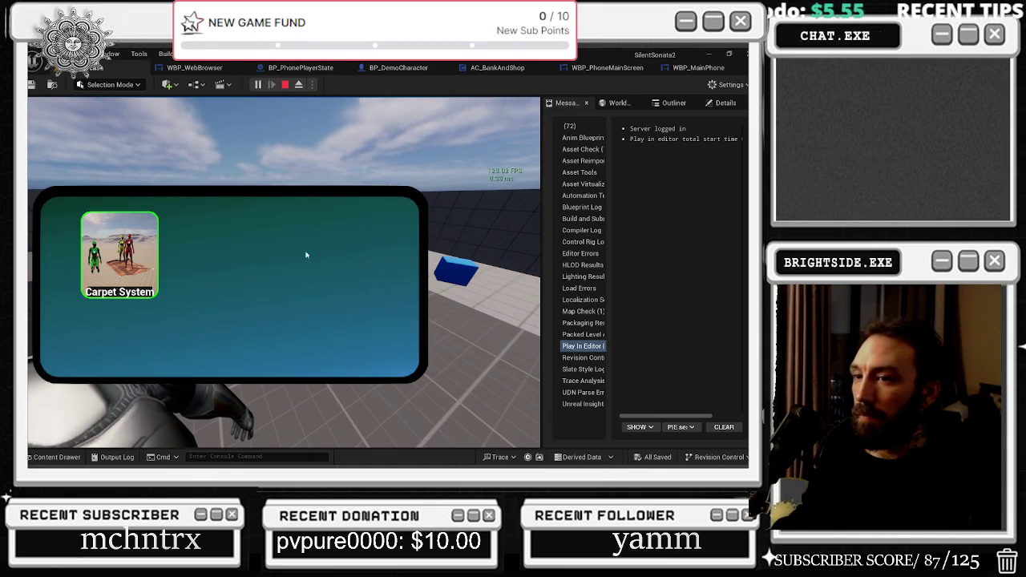
left_click(119, 254)
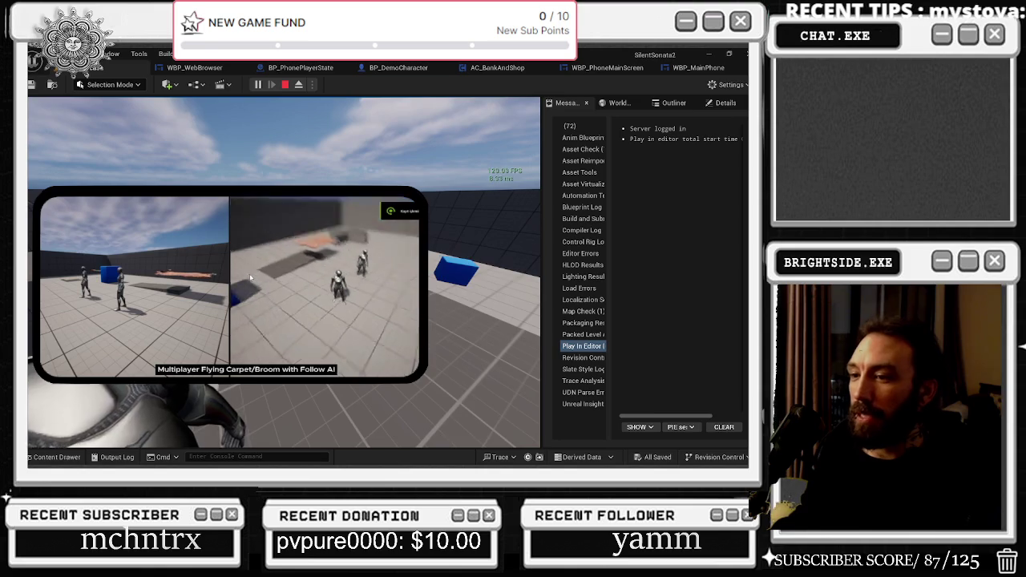
right_click(264, 278)
right_click(273, 278)
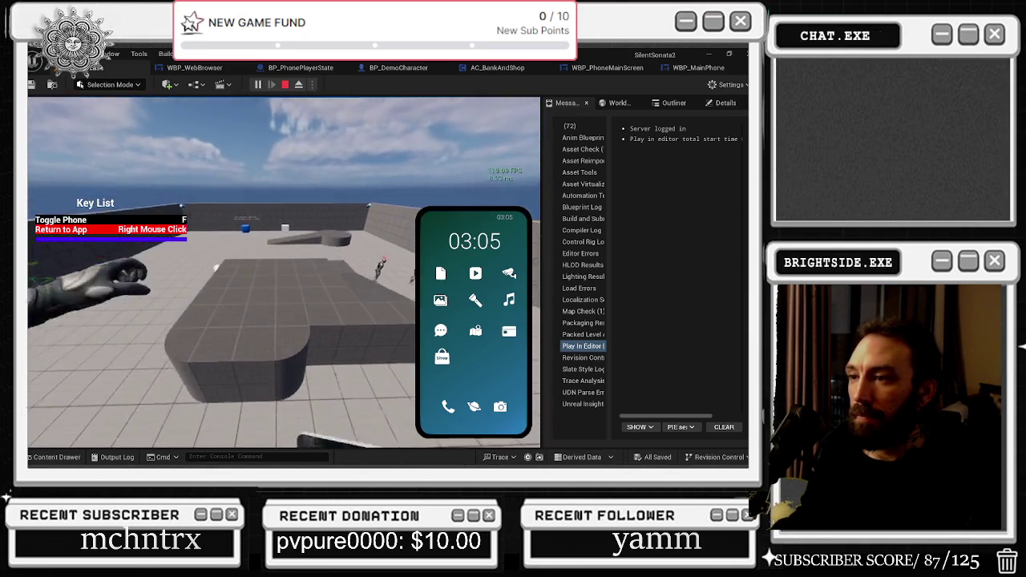
key("w")
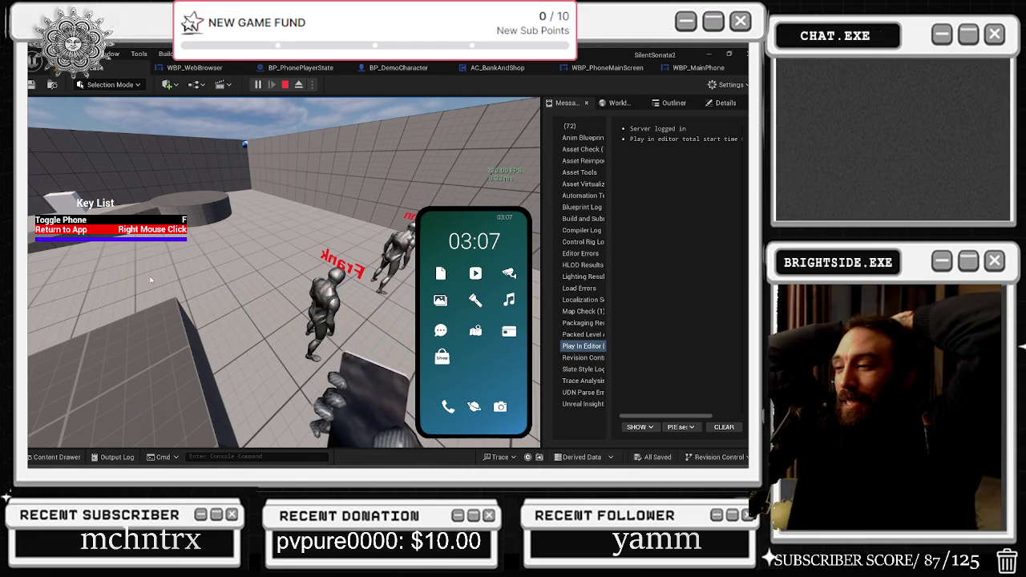
left_click_drag(384, 282, 414, 308)
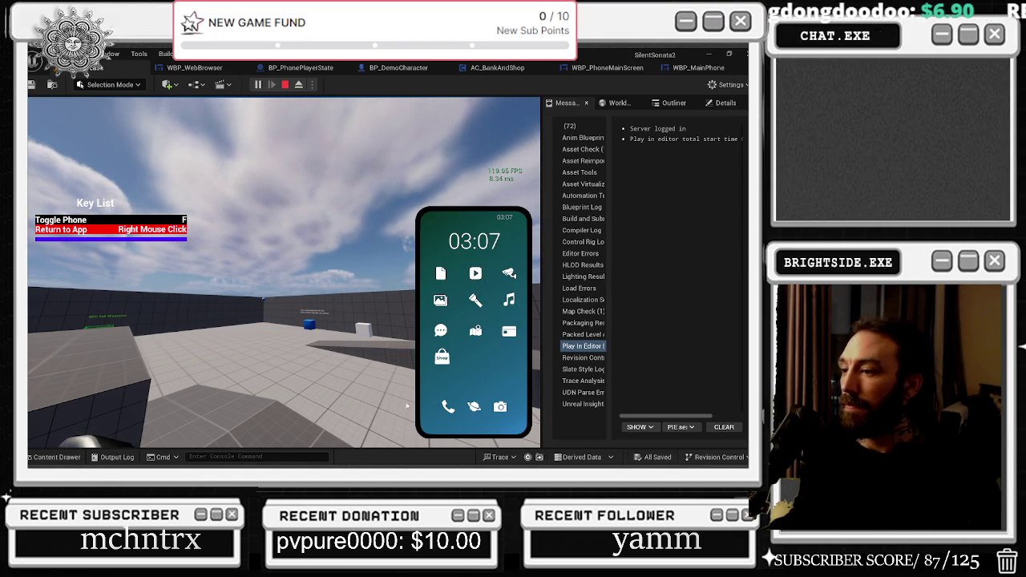
Start a message chat with Finn from Contacts, then press Esc to stop Play-in-Editor.
left_click(450, 410)
left_click(504, 421)
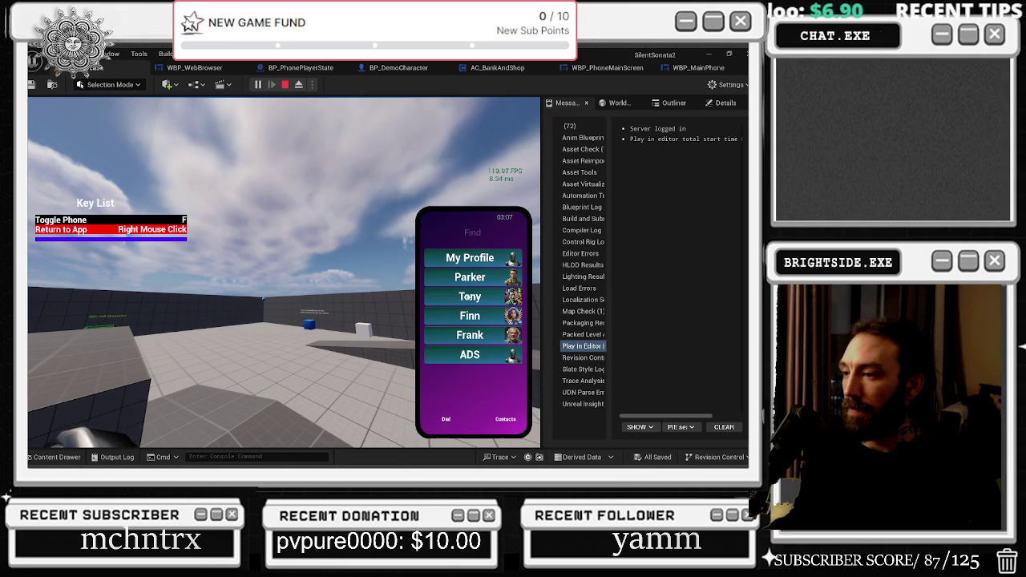
left_click(480, 320)
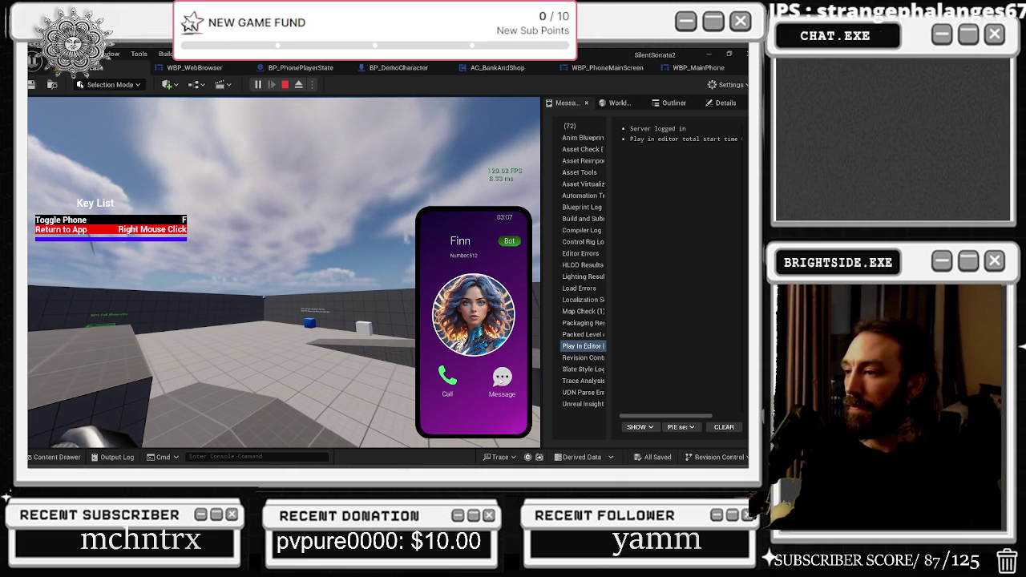
left_click(501, 377)
left_click(431, 416)
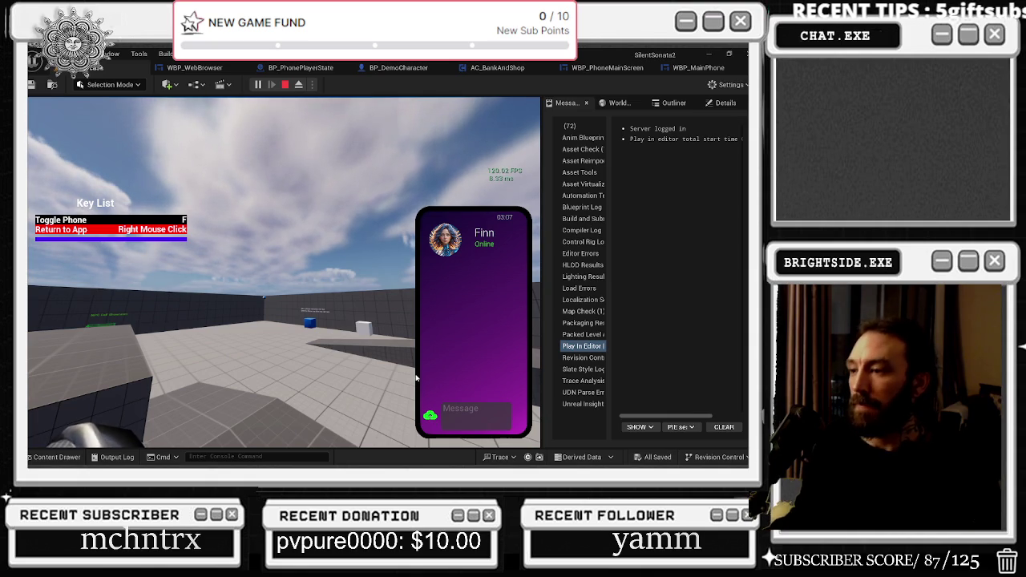
right_click(419, 427)
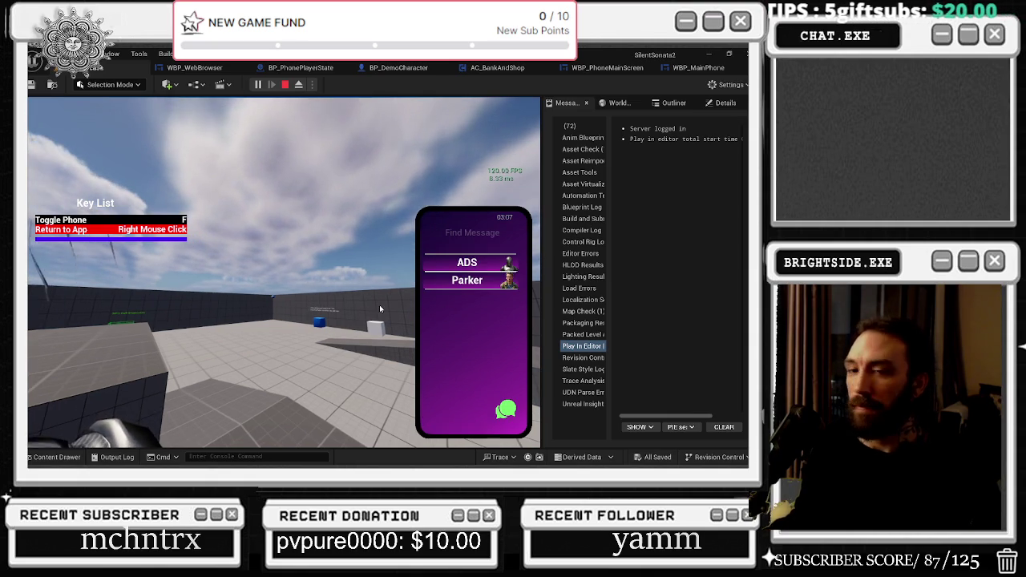
key("Escape")
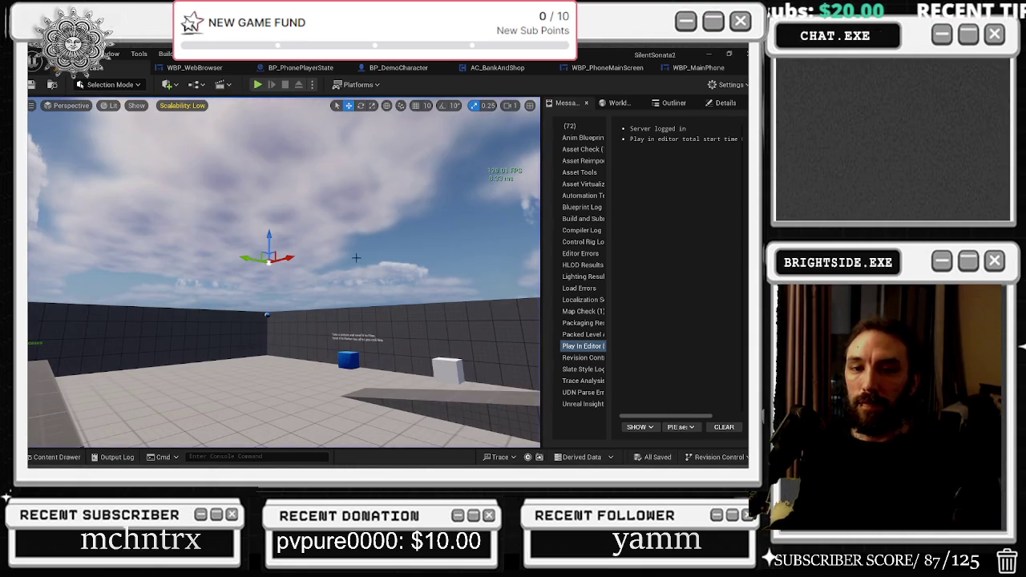
left_click(381, 69)
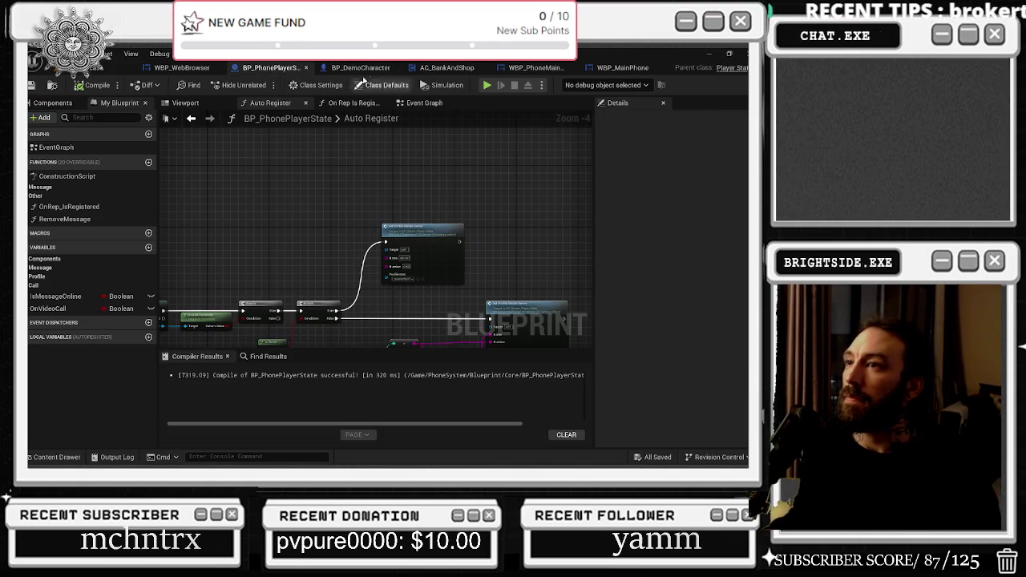
Browse UI > Apps in the Content Drawer, peek into EasyClone, and select WBP_MainMenu.
left_click(439, 69)
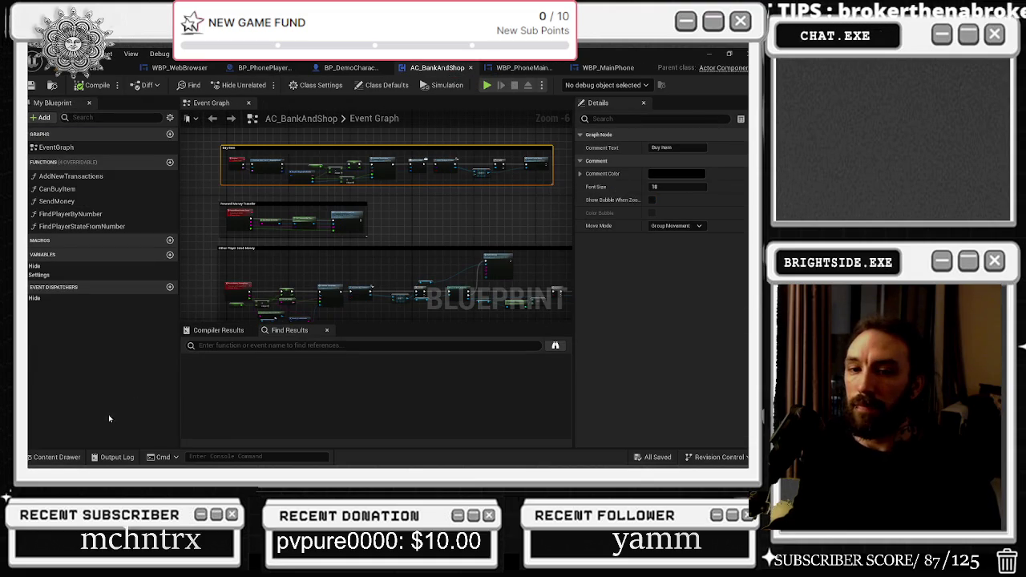
left_click(67, 461)
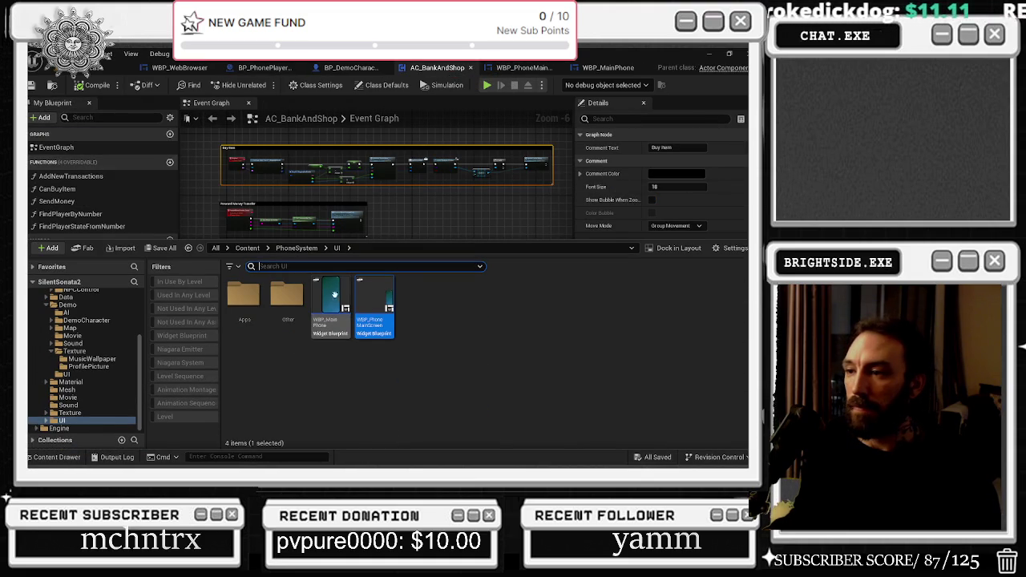
double_click(244, 295)
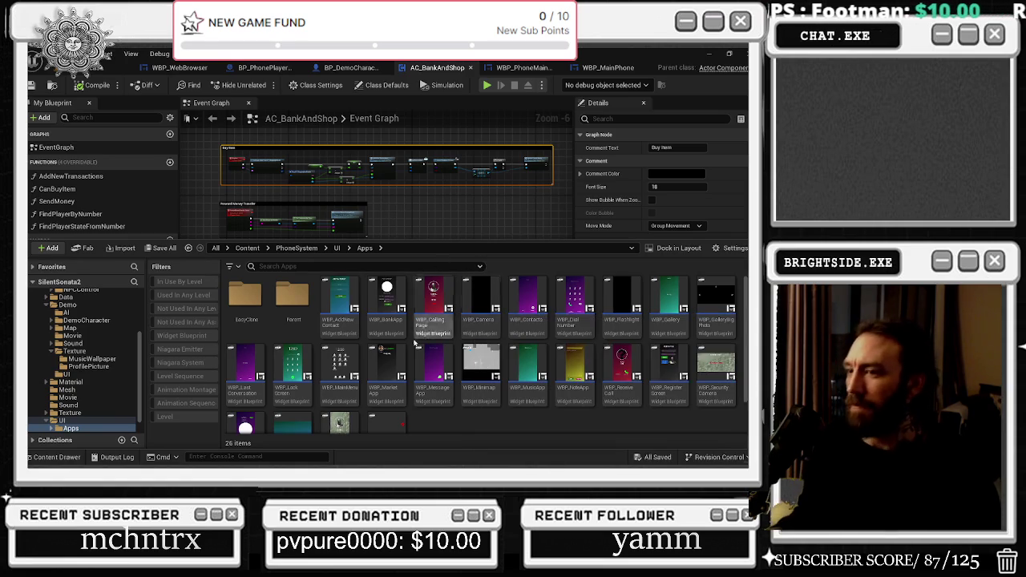
double_click(244, 295)
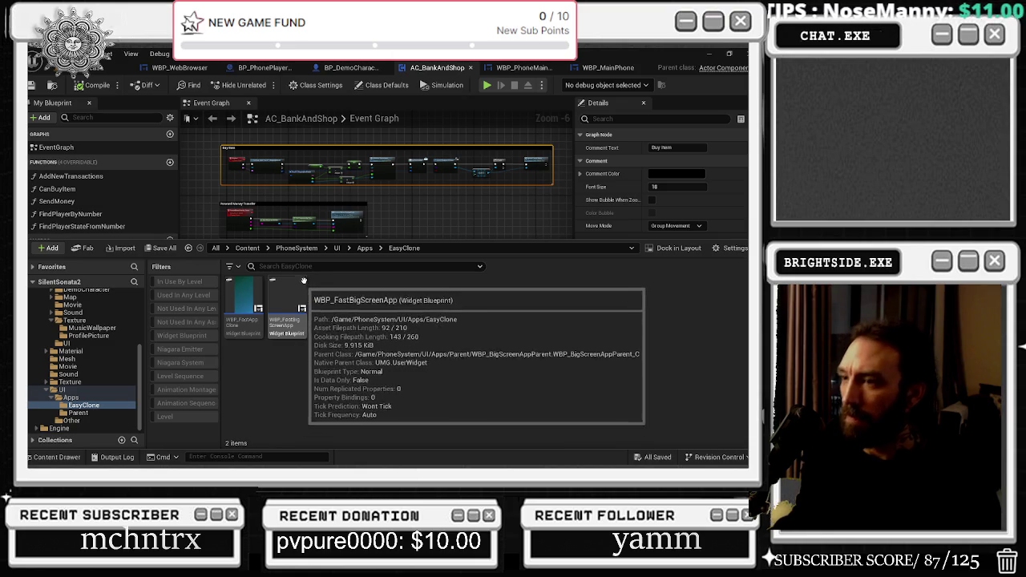
left_click(364, 248)
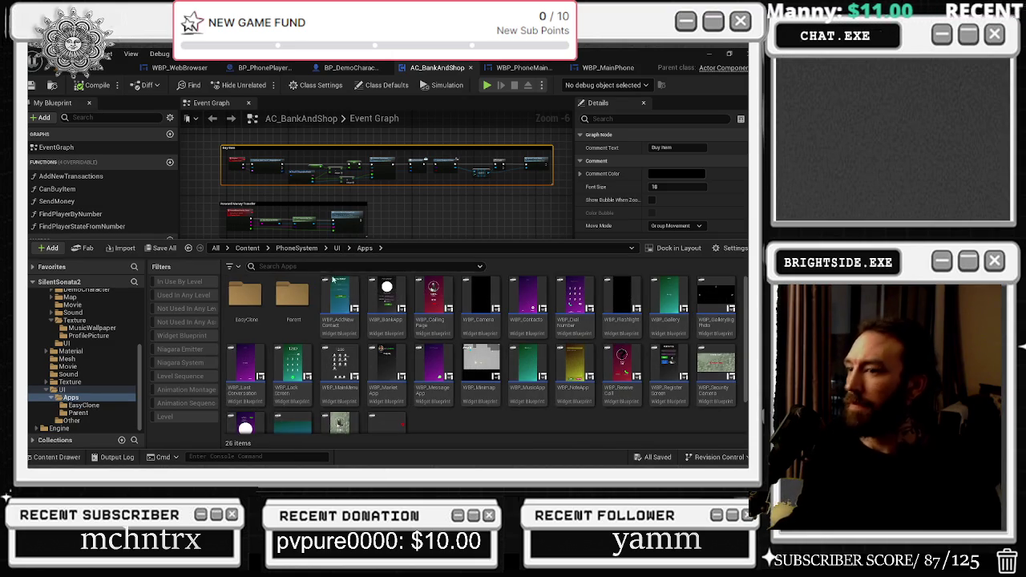
scroll(345, 336, "down", 2)
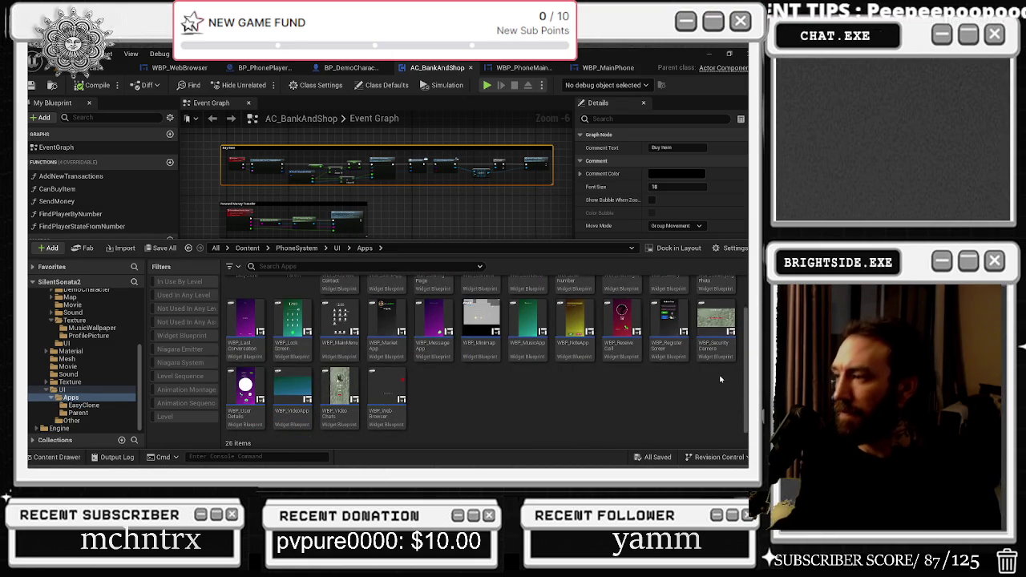
scroll(622, 329, "up", 1)
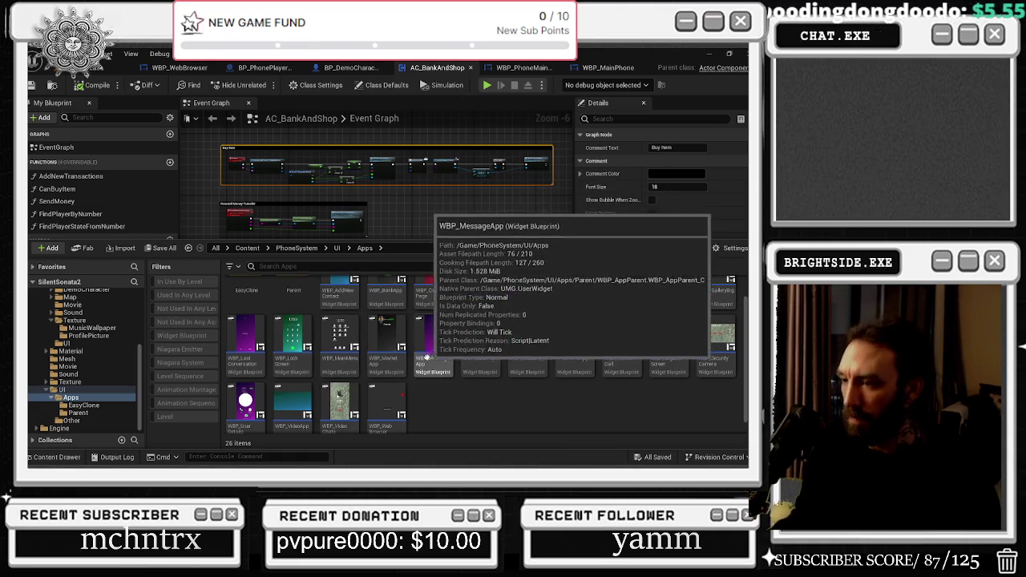
scroll(432, 353, "up", 1)
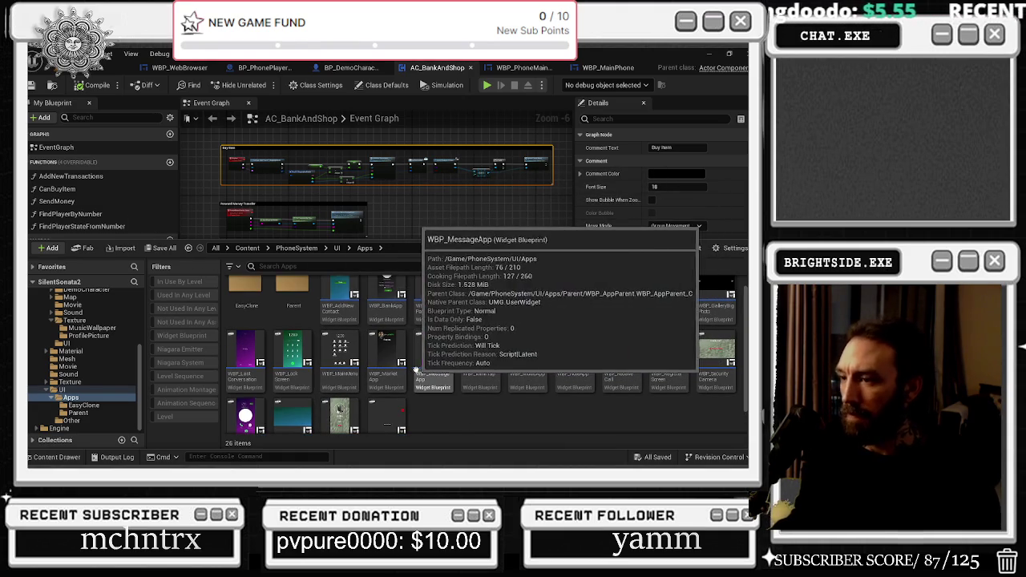
left_click(351, 365)
Open WBP_MainMenu and rename the WebBrowser icon's WBP_AppIcon_1 to WBP_AppIcon_webbrowser.
double_click(351, 365)
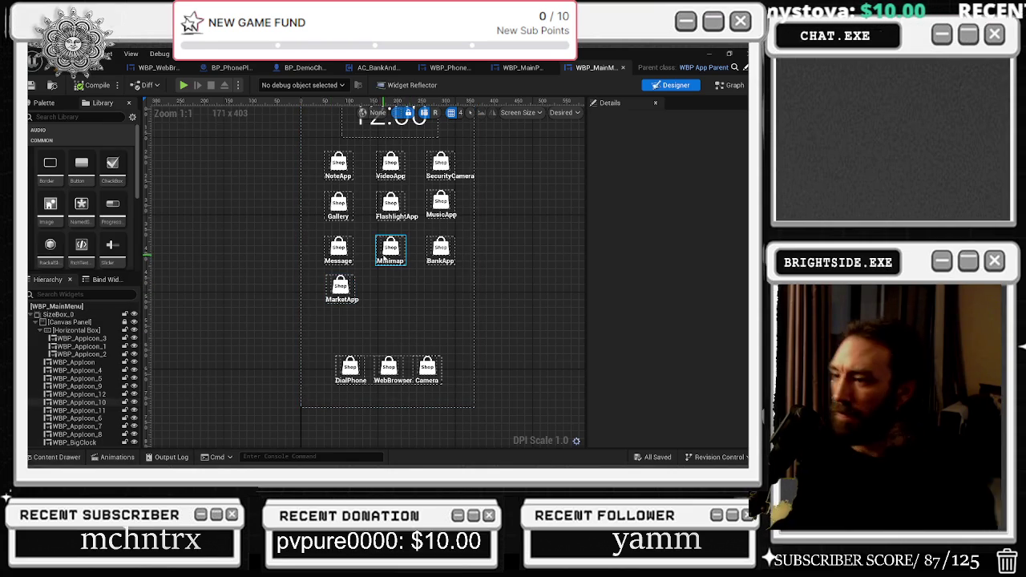
left_click(375, 379)
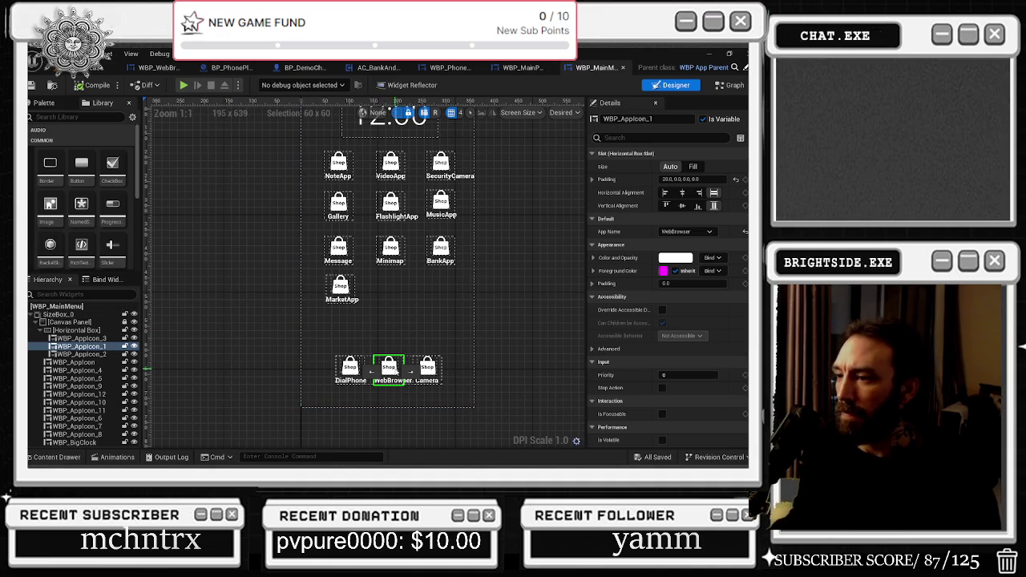
left_click(80, 348)
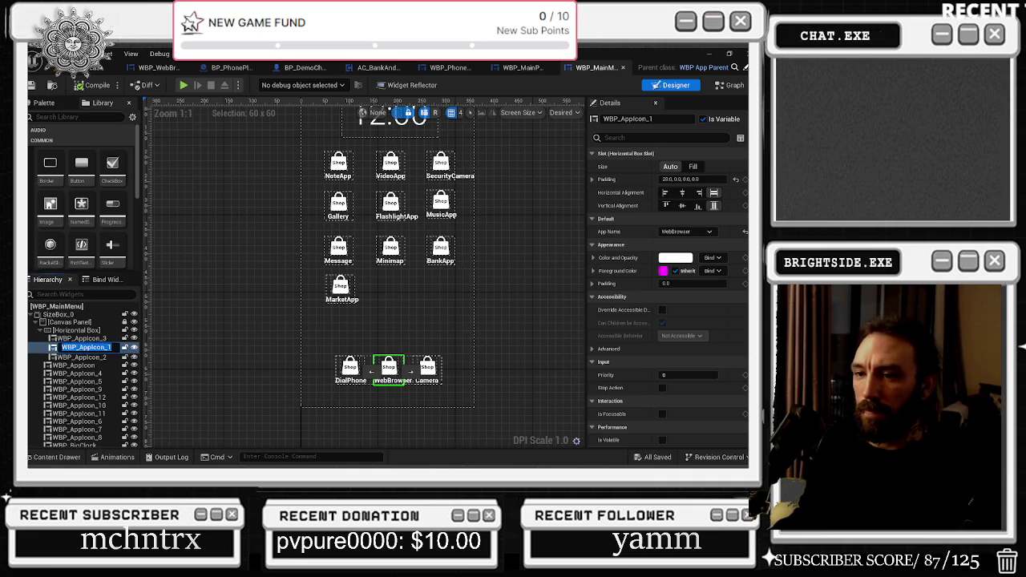
key("Escape")
key("BackSpace")
type("we")
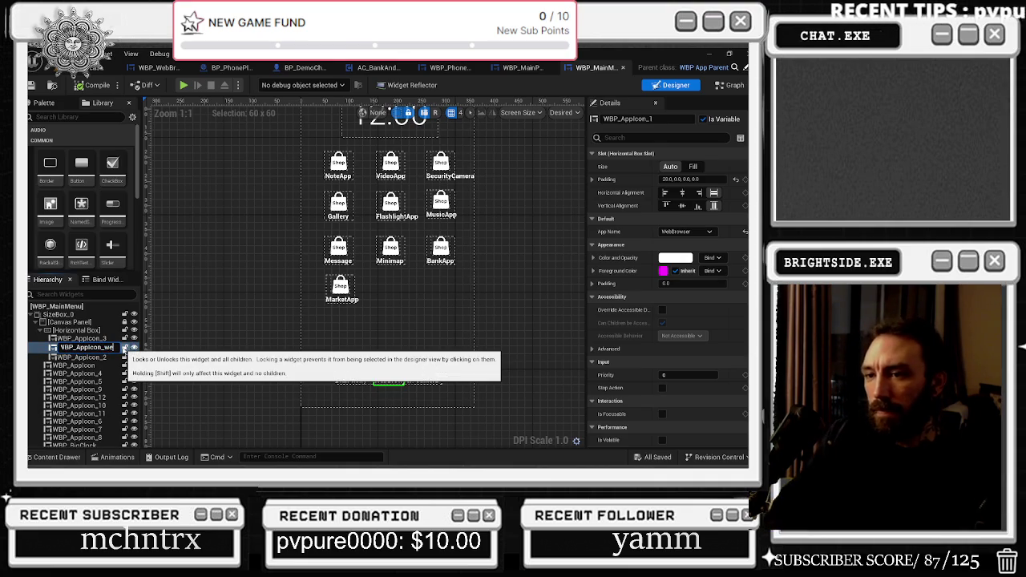
type("bbrowse")
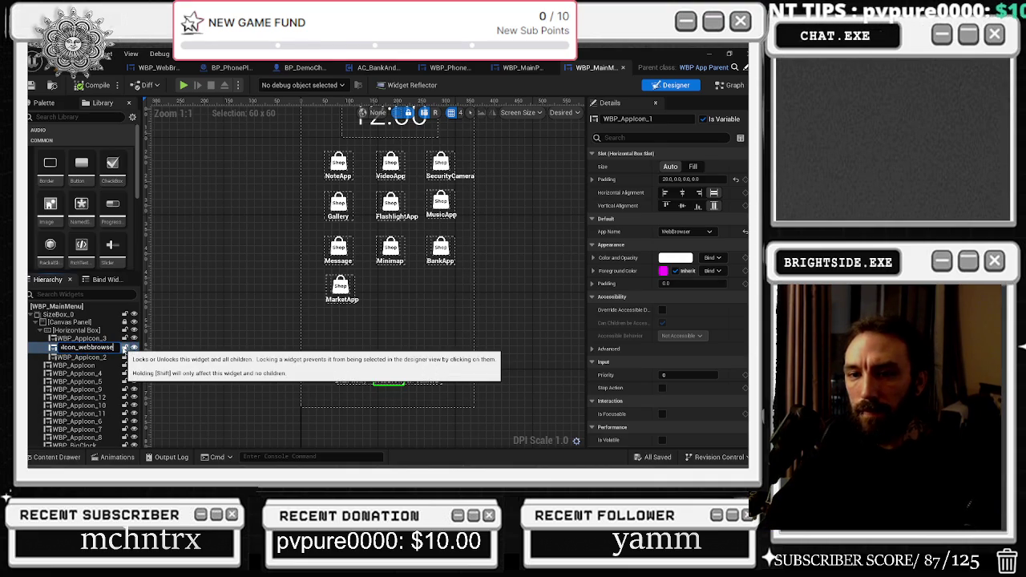
type("r")
key("Return")
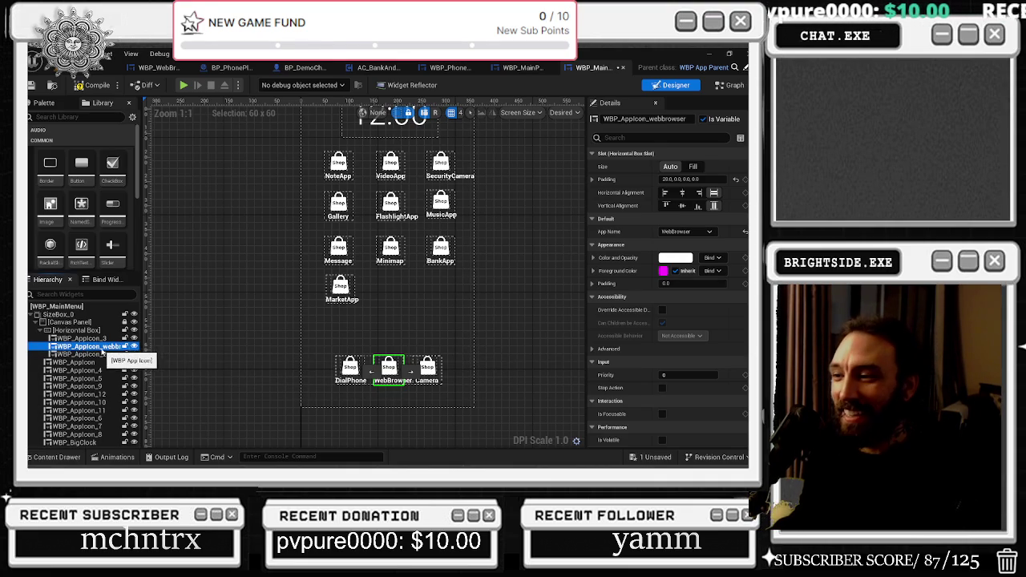
Drag WBP_AppIcon_webbrowser in the Hierarchy so WebBrowser follows Camera at the dock's right end.
mouse_move(83, 346)
left_mouse_down()
mouse_move(80, 330)
mouse_move(64, 377)
mouse_move(56, 361)
left_mouse_up()
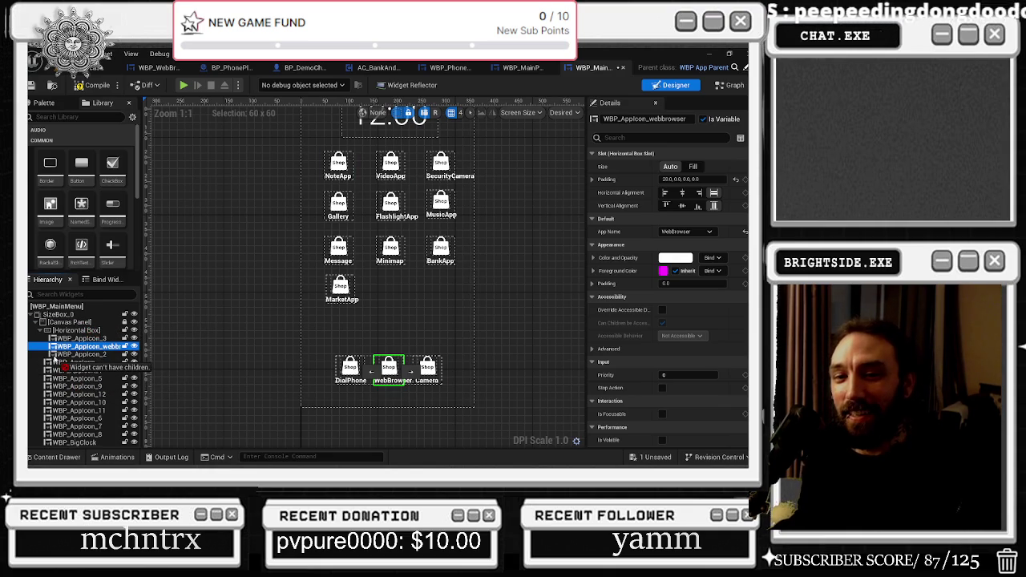
mouse_move(56, 361)
left_mouse_down()
mouse_move(76, 324)
mouse_move(112, 343)
mouse_move(93, 324)
mouse_move(81, 363)
left_mouse_up()
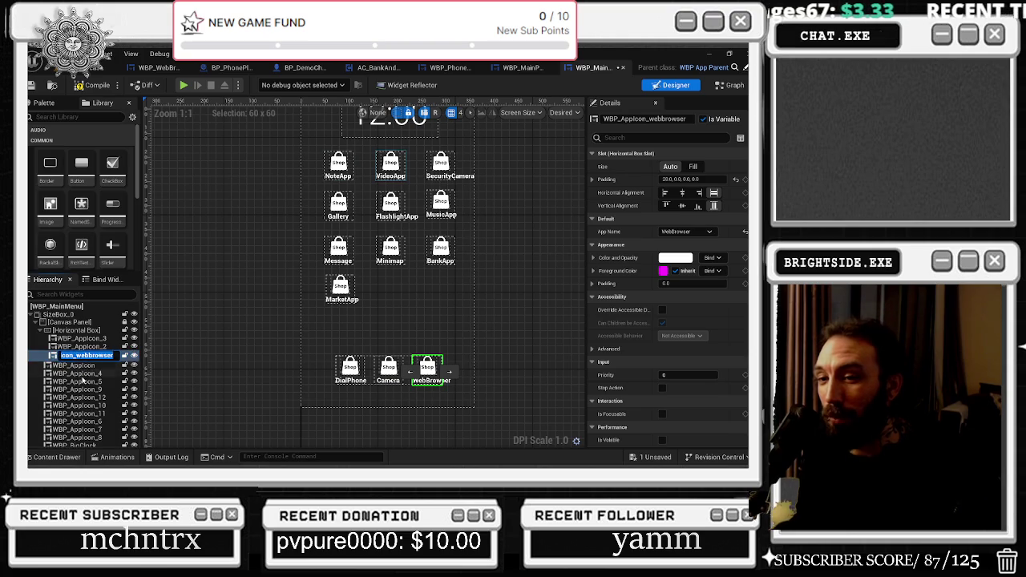
left_click(82, 369)
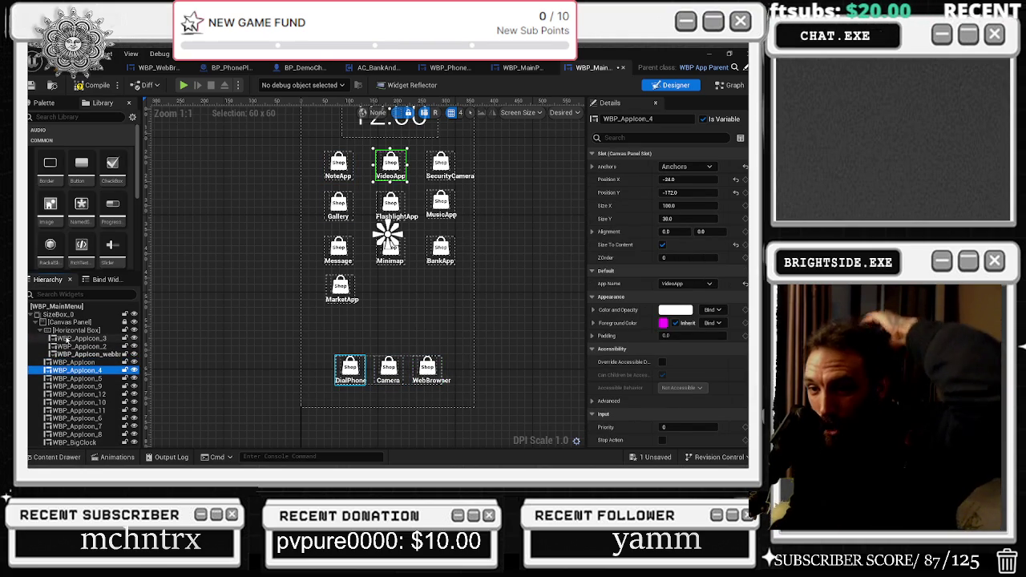
left_click(88, 353)
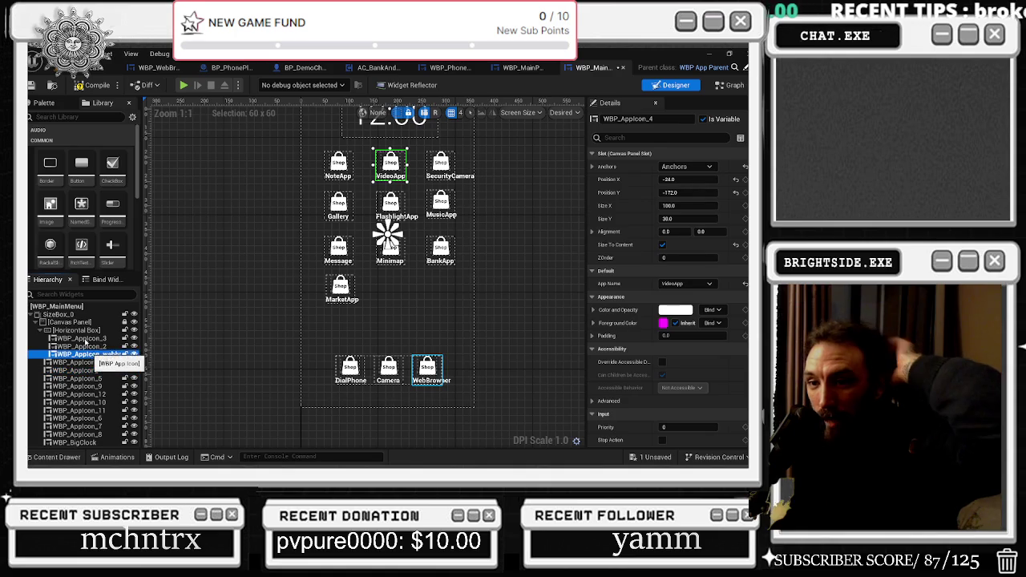
left_click_drag(82, 329, 79, 369)
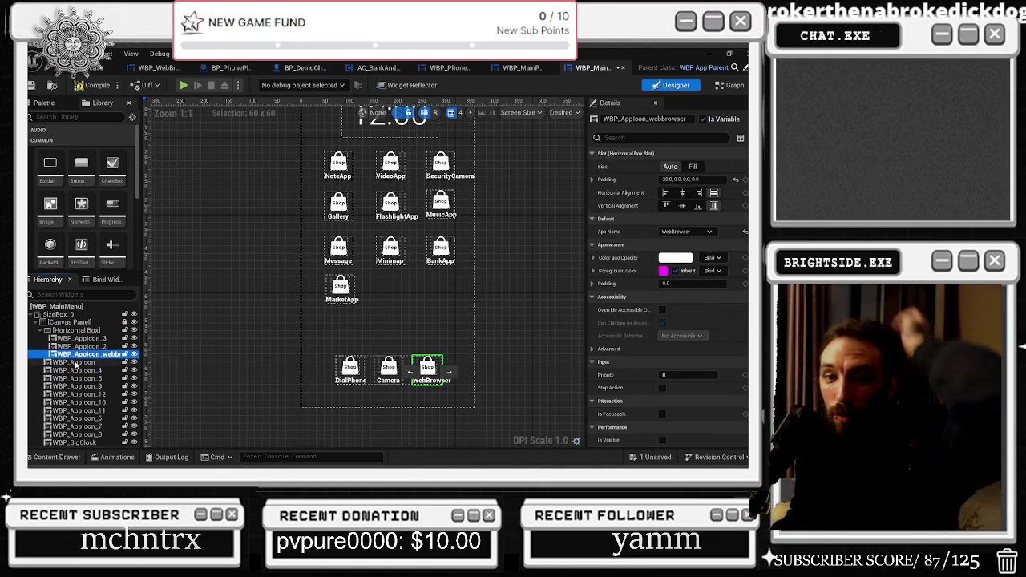
left_click_drag(380, 369, 429, 370)
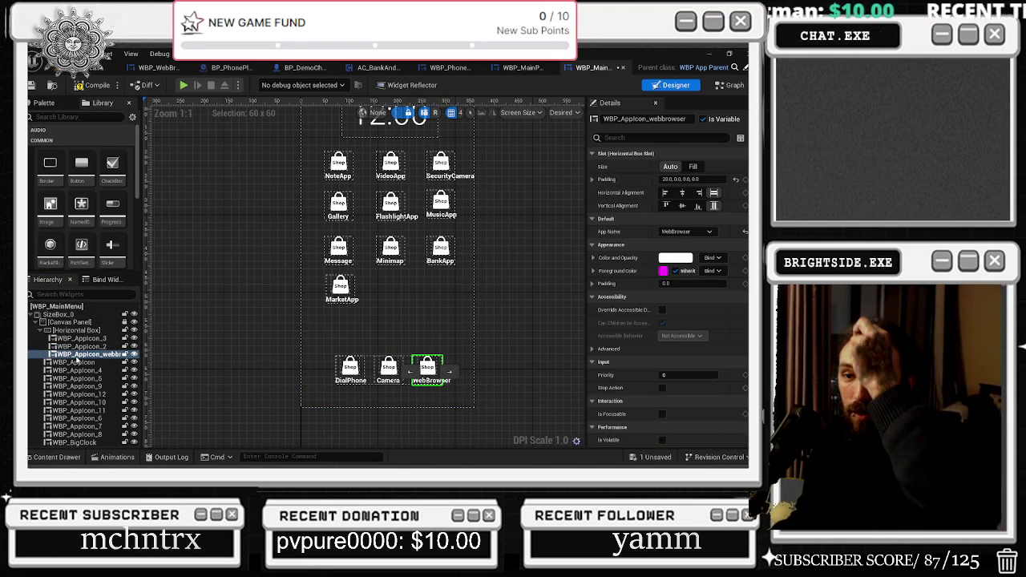
left_click(86, 363)
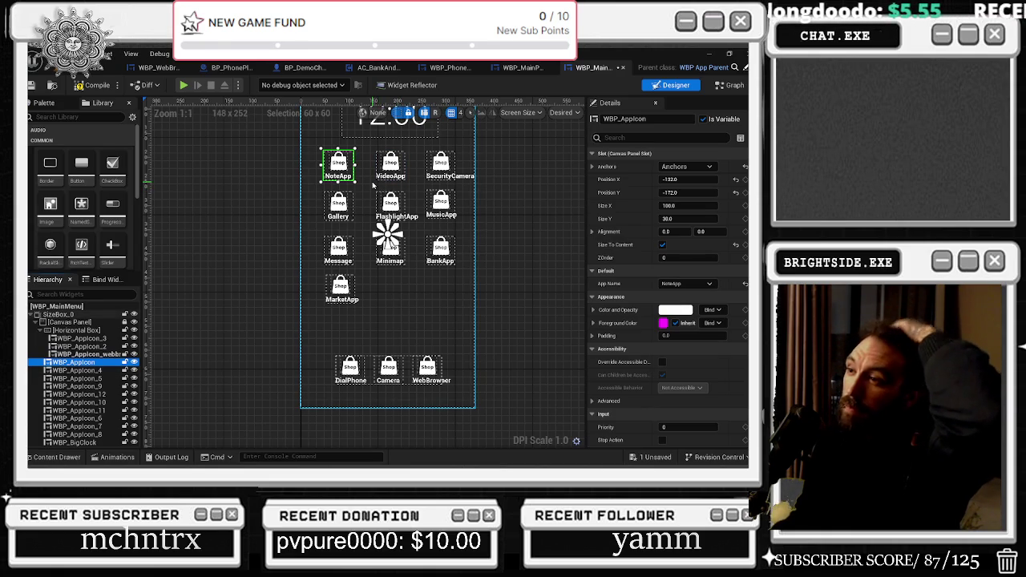
left_click(333, 254)
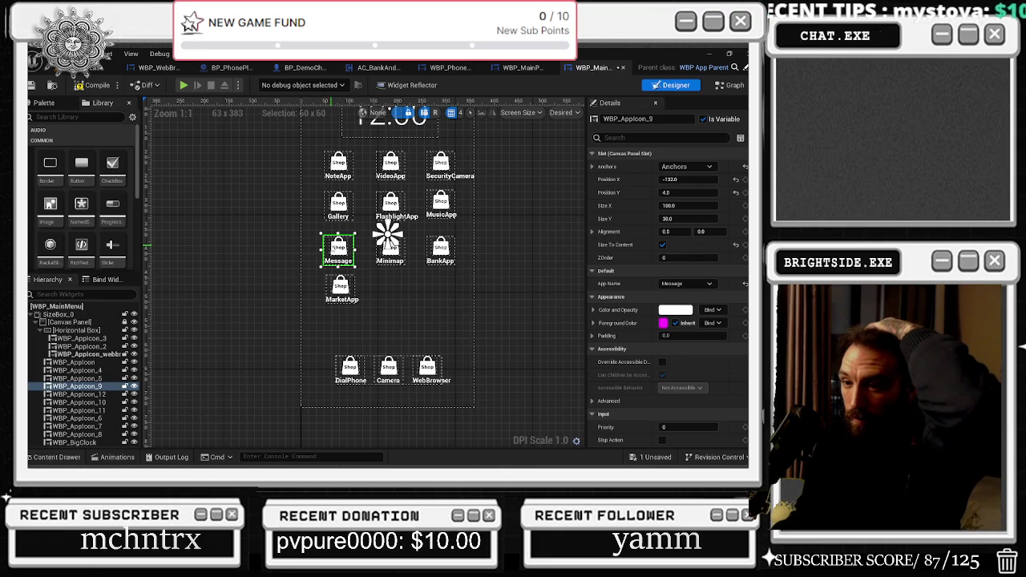
Drag the Message widget WBP_AppIcon_9 into the dock's Horizontal Box after WebBrowser.
left_click_drag(100, 387, 94, 330)
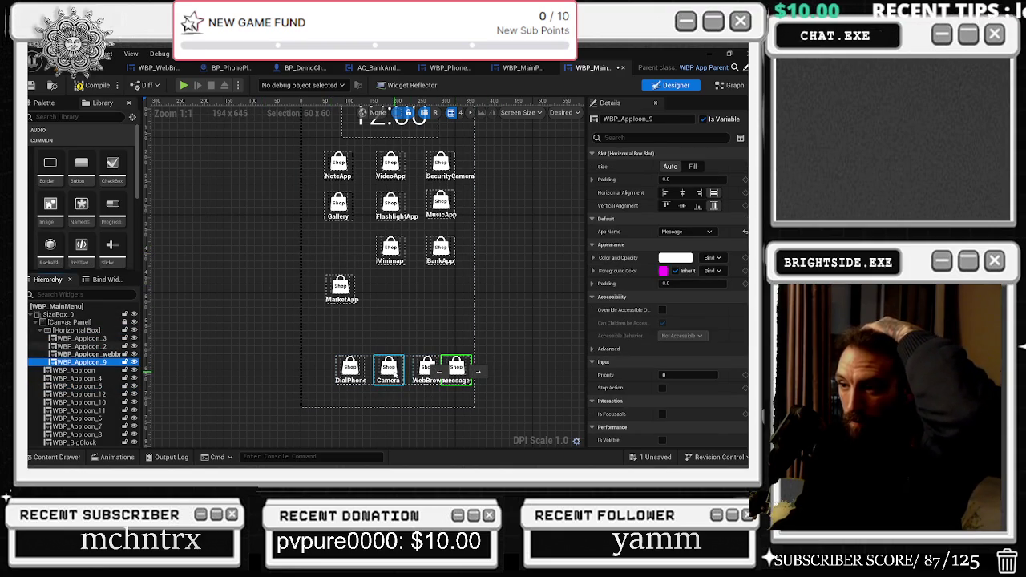
left_click(425, 374)
left_click_drag(94, 354, 99, 376)
mouse_move(93, 386)
left_mouse_down()
mouse_move(100, 353)
mouse_move(84, 331)
mouse_move(53, 331)
mouse_move(65, 428)
mouse_move(64, 357)
left_mouse_up()
right_click(64, 356)
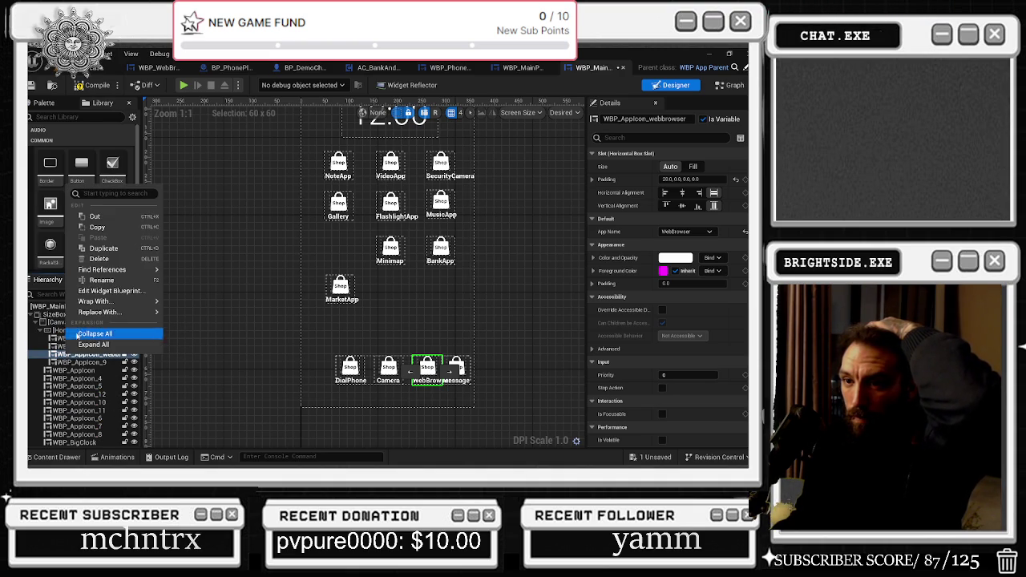
mouse_move(84, 312)
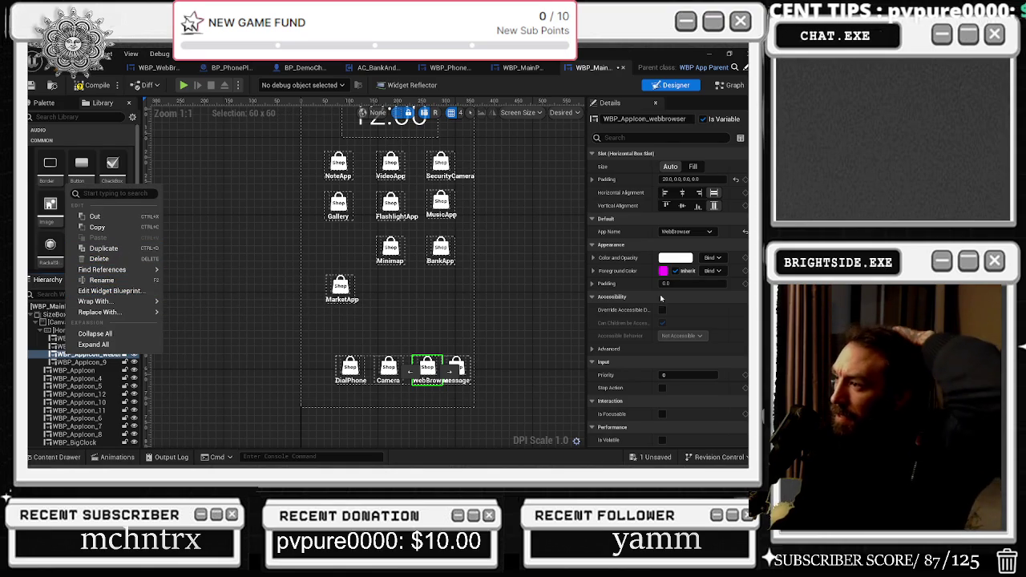
scroll(653, 326, "down", 2)
scroll(653, 326, "down", 6)
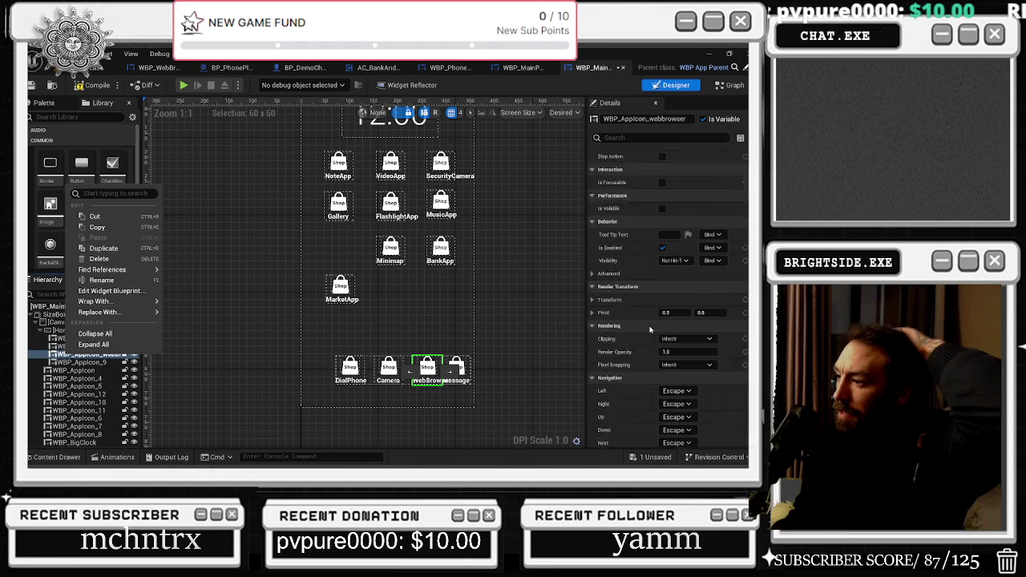
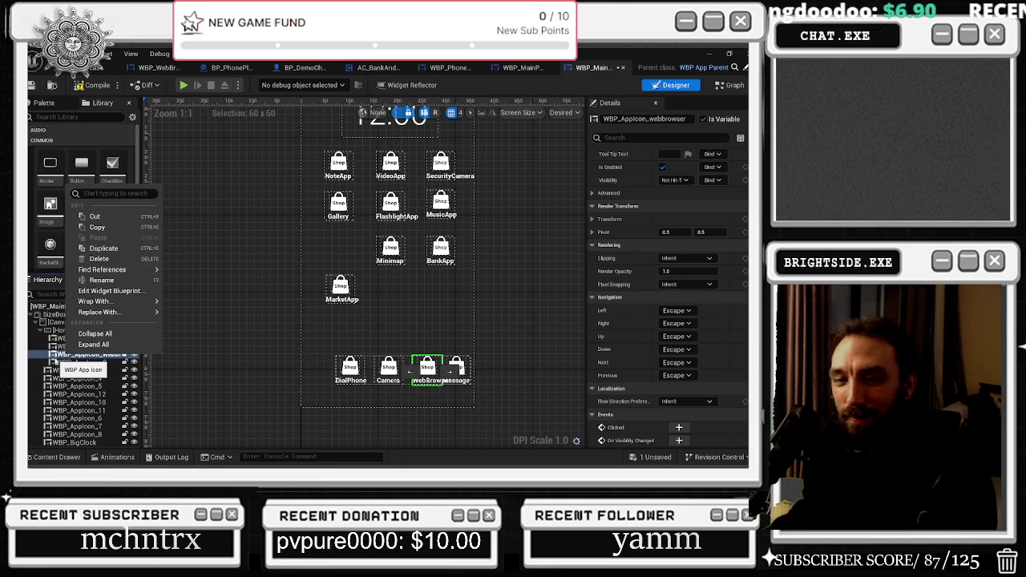
Move WBP_AppIcon_webbrowser below the Message icon at the end of the bottom row's Horizontal Box.
left_click(84, 355)
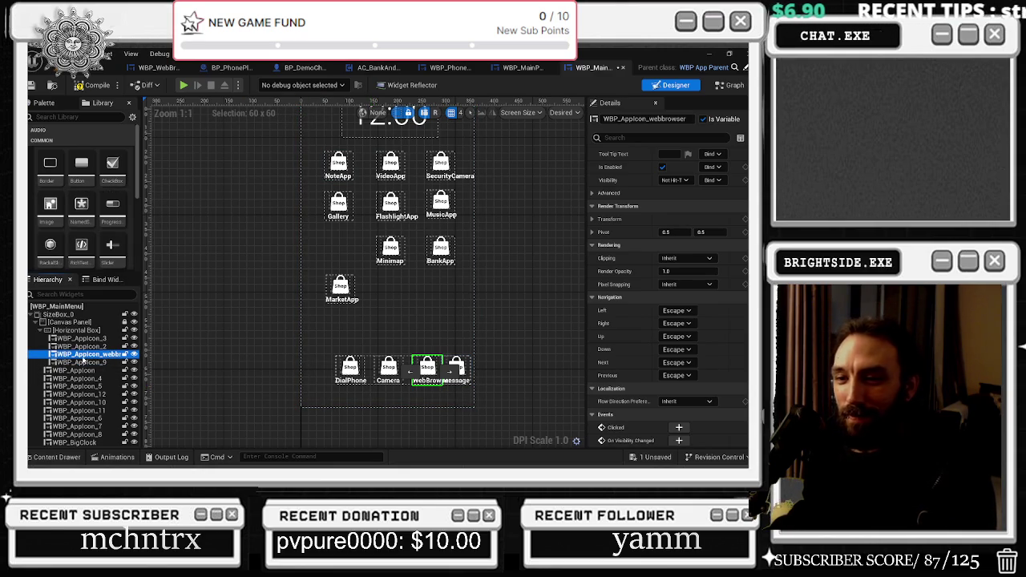
mouse_move(427, 367)
left_mouse_down()
mouse_move(385, 280)
mouse_move(422, 353)
mouse_move(347, 255)
mouse_move(425, 365)
left_mouse_up()
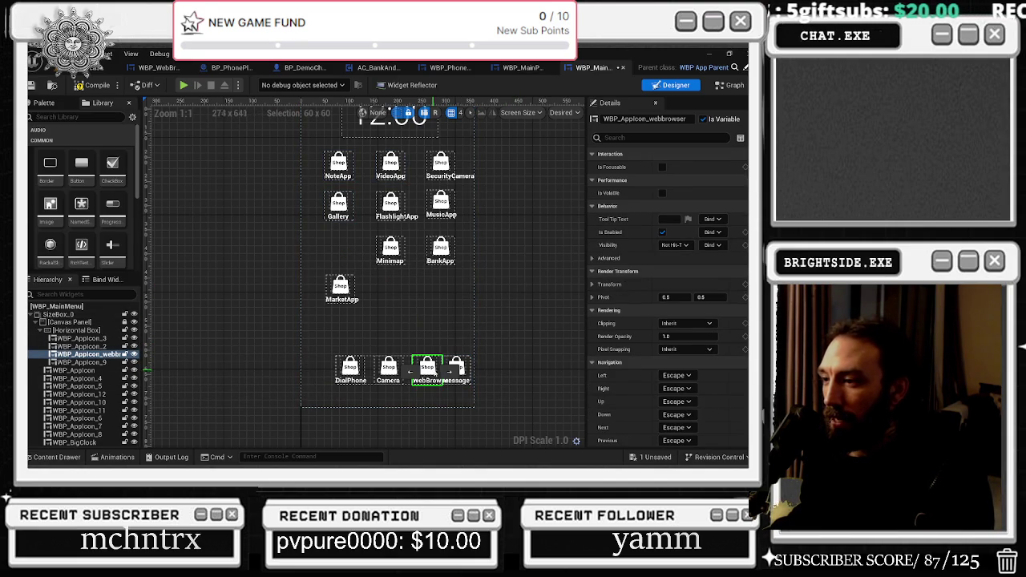
left_click_drag(454, 370, 463, 372)
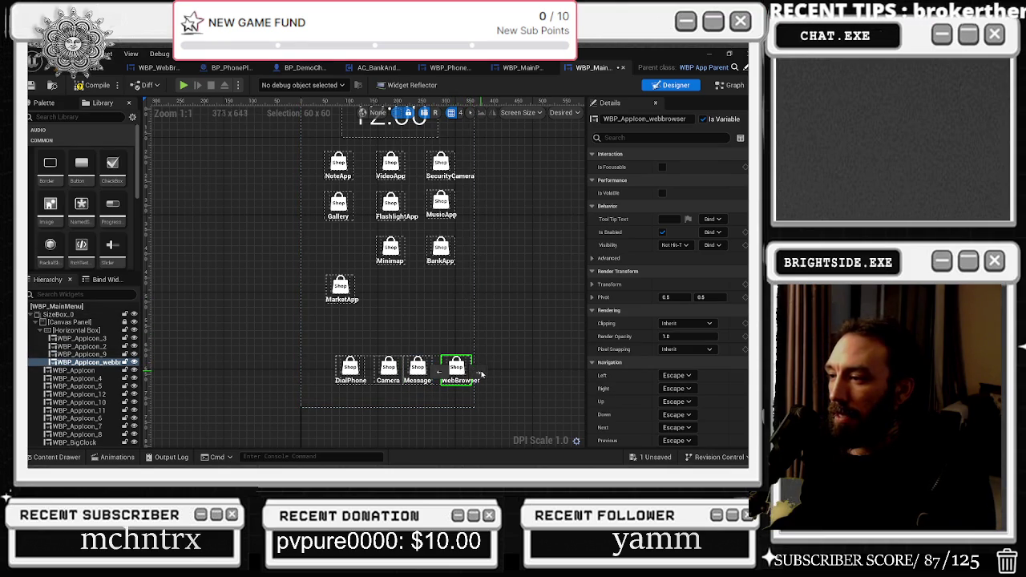
right_click(90, 365)
mouse_move(131, 311)
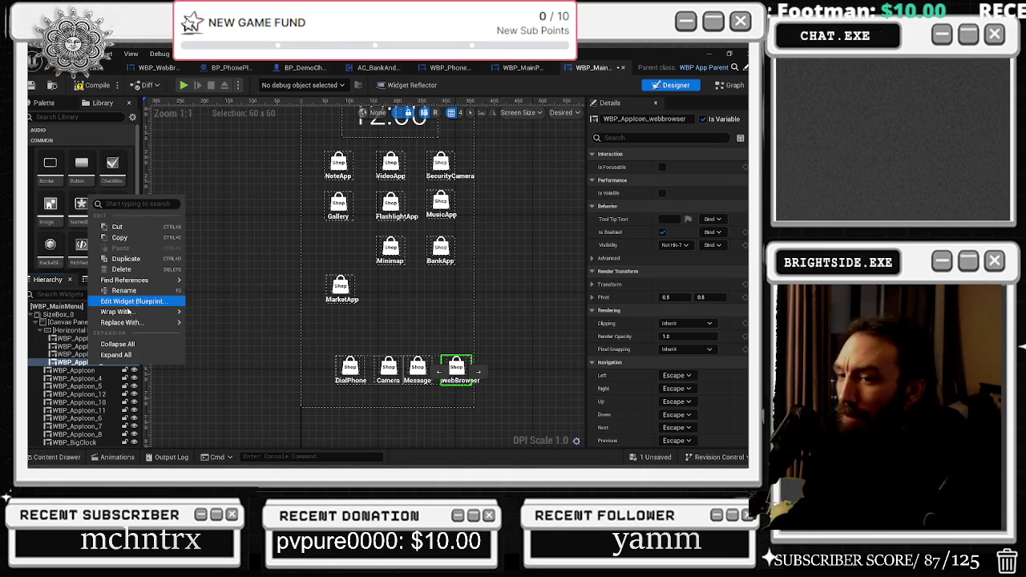
Compare the slot spacing of the VideoApp, MarketApp, WebBrowser, Camera and Message icons.
left_click(96, 378)
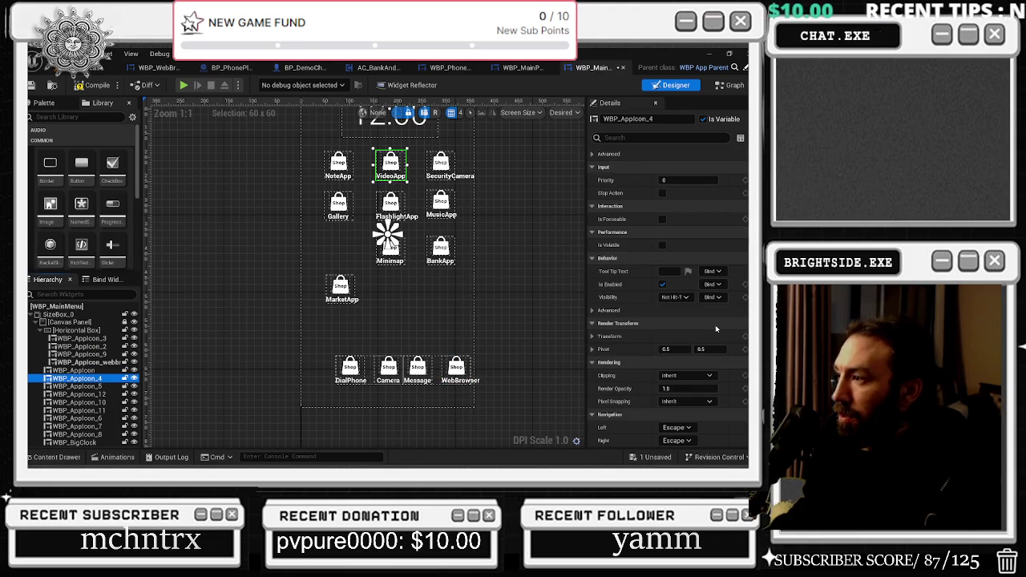
scroll(724, 344, "up", 5)
scroll(725, 345, "up", 3)
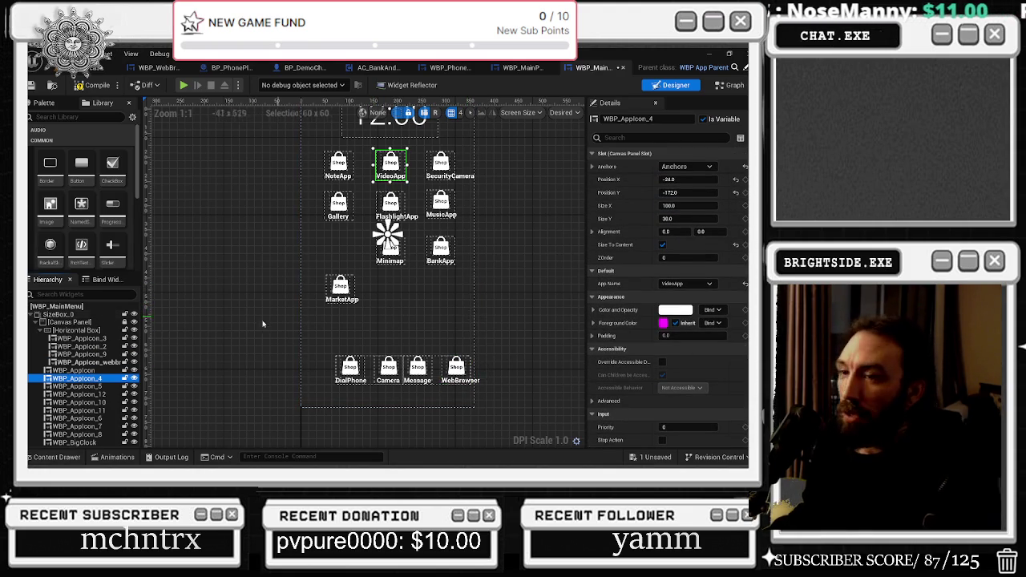
left_click(343, 295)
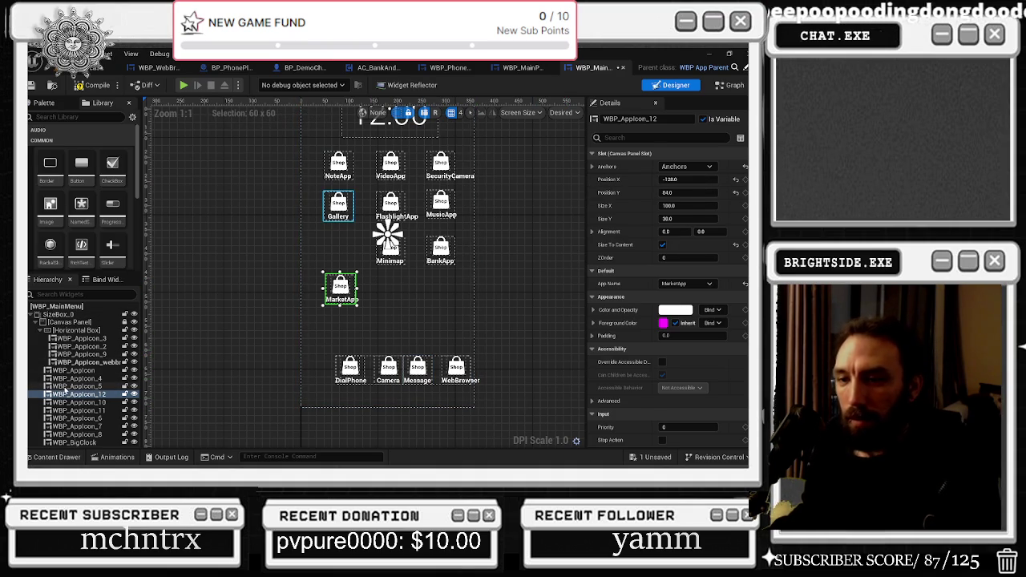
left_click(80, 363)
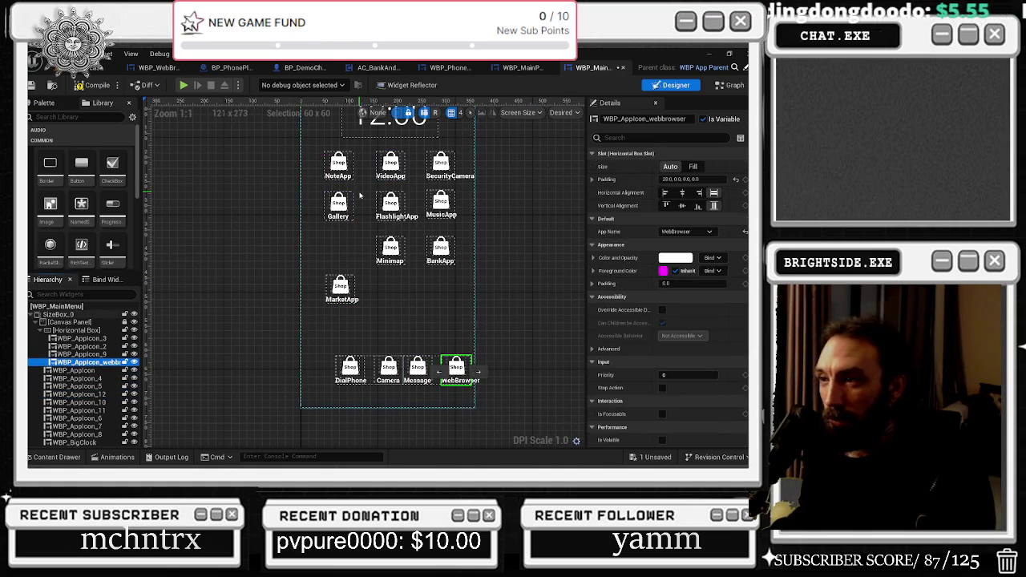
left_click(340, 289)
left_click(455, 371)
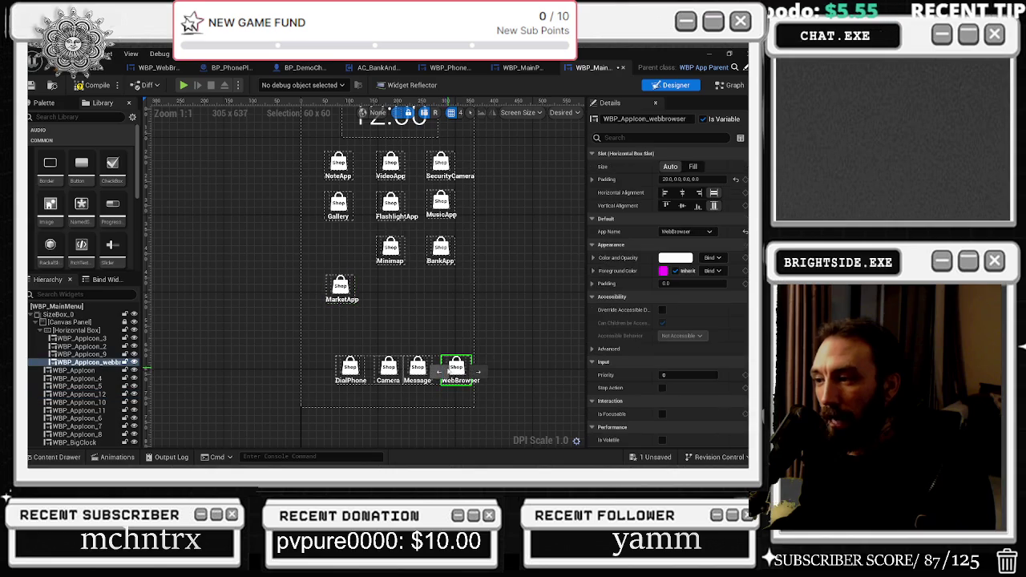
left_click(388, 369)
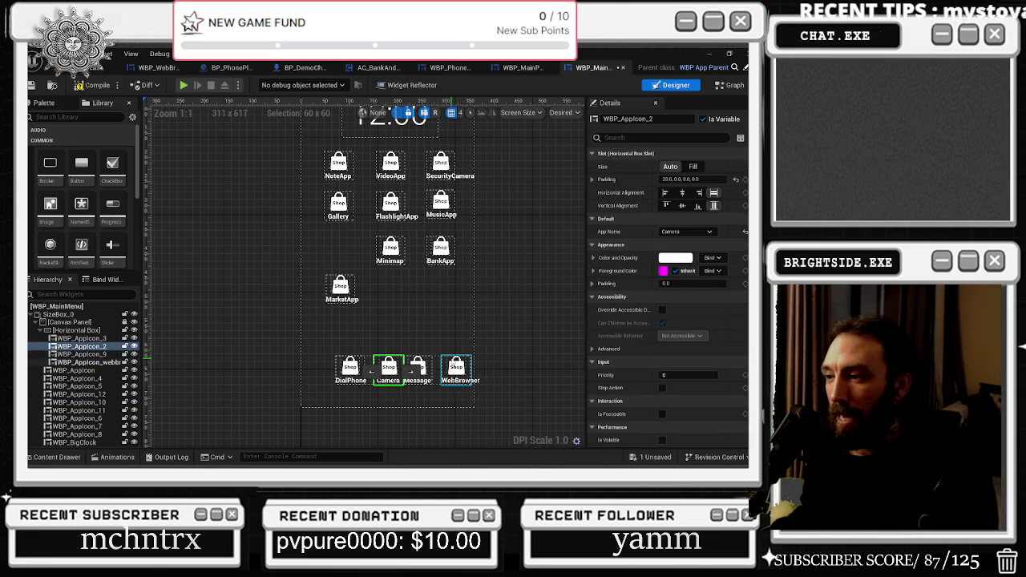
left_click(455, 368)
left_click(417, 369)
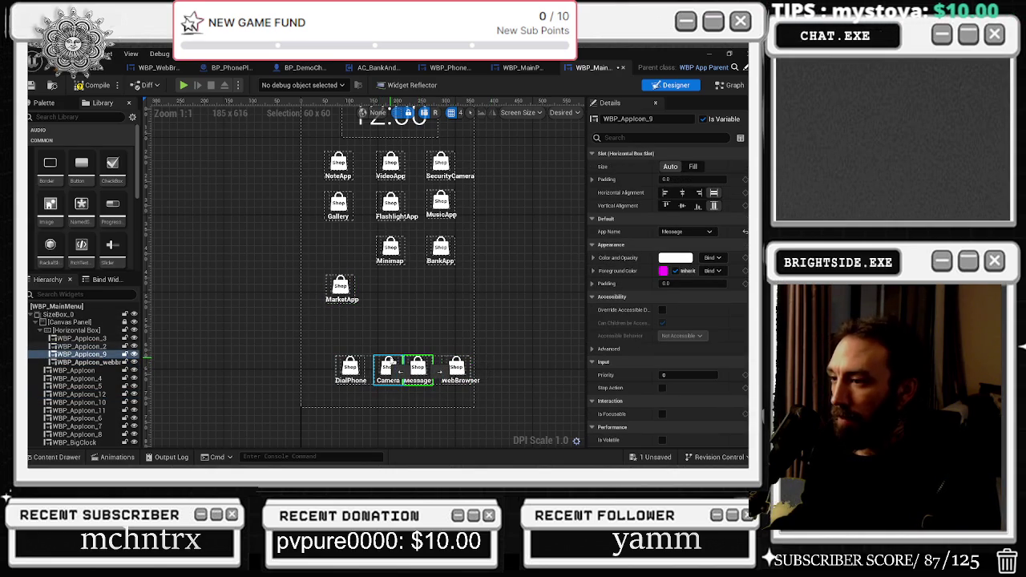
left_click(388, 369)
left_click(417, 367)
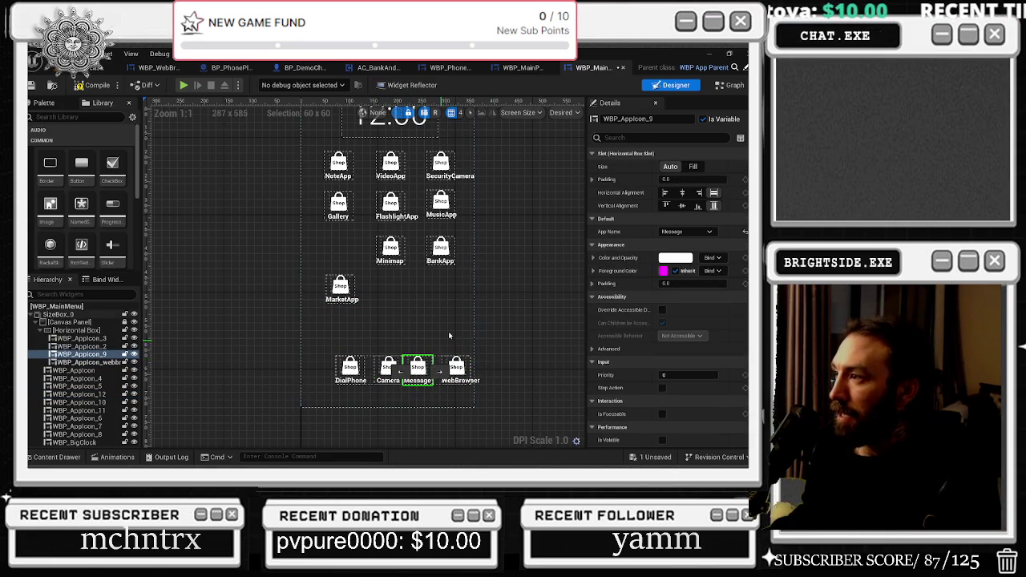
Expand the Message icon's padding and set its Right padding to 20.
left_click(591, 178)
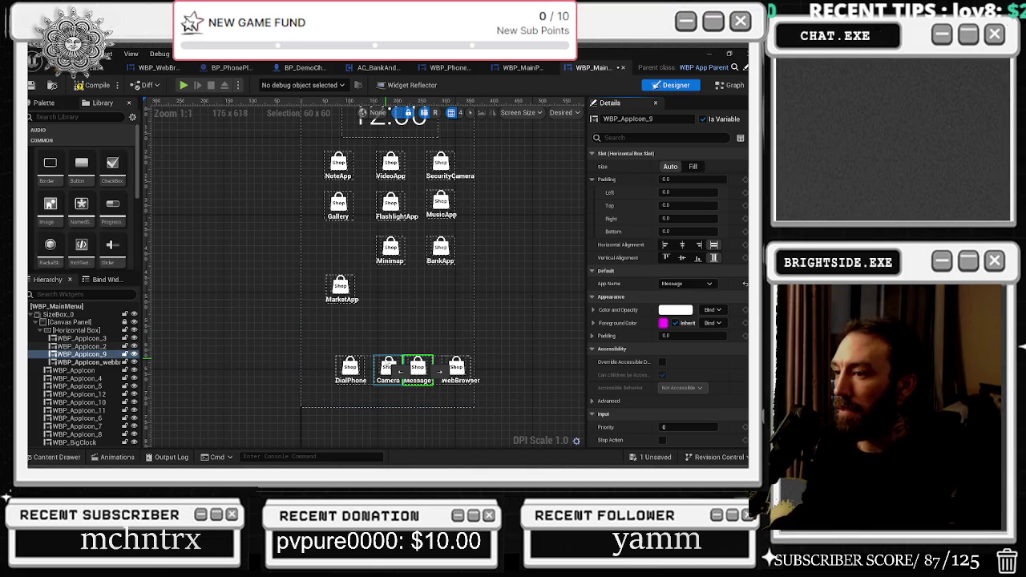
left_click(388, 367)
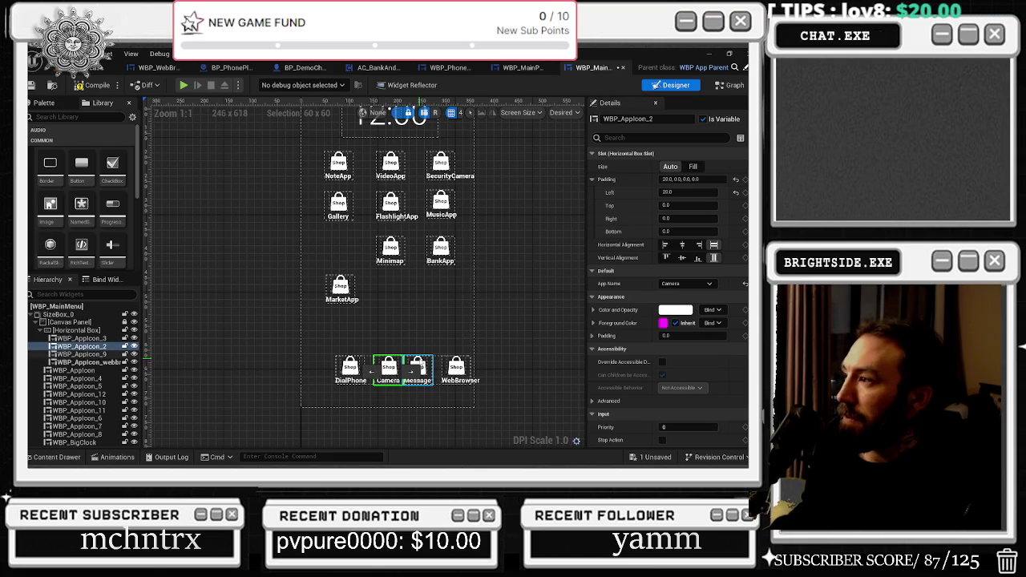
left_click(417, 367)
left_click(677, 205)
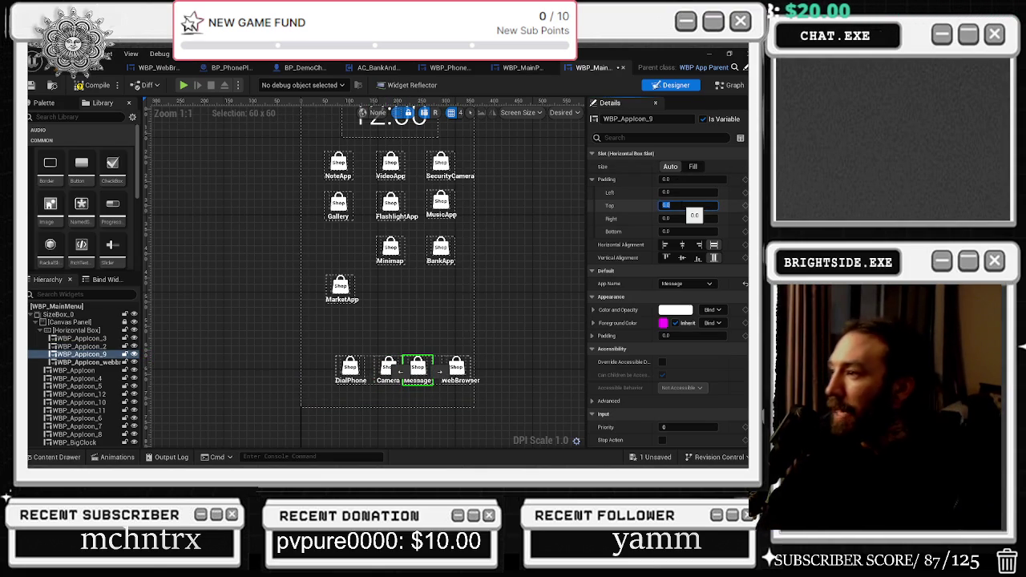
key("Return")
left_click(682, 219)
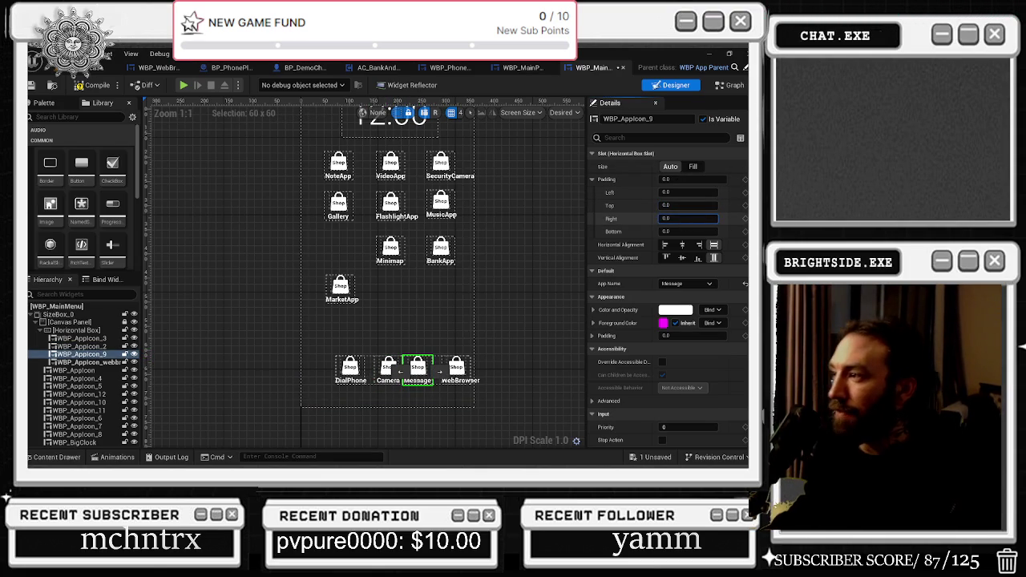
type("20")
key("alt+Tab")
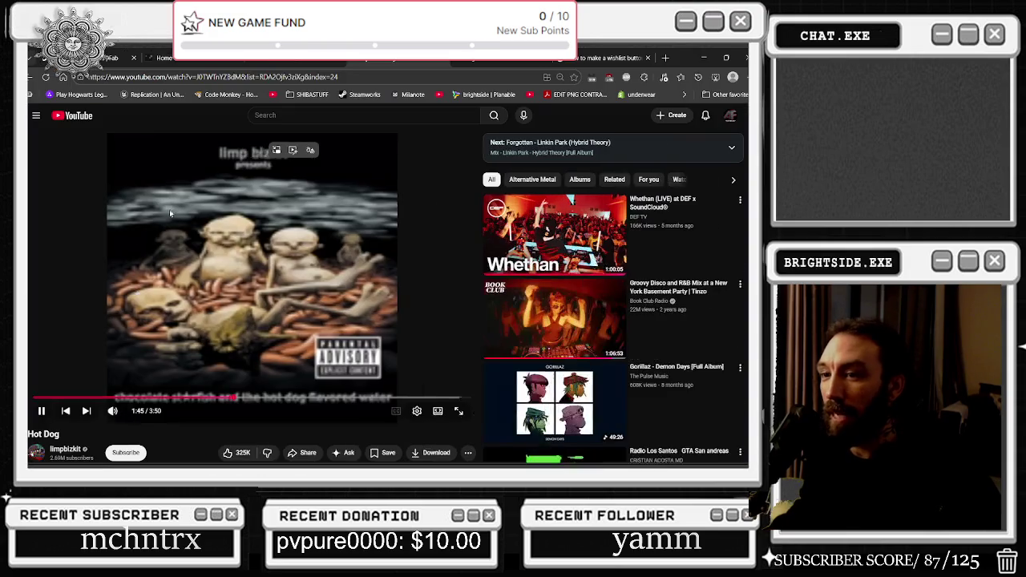
Rewind the Hot Dog video to about 1:06, resume playback, and minimize the browser.
left_click(266, 324)
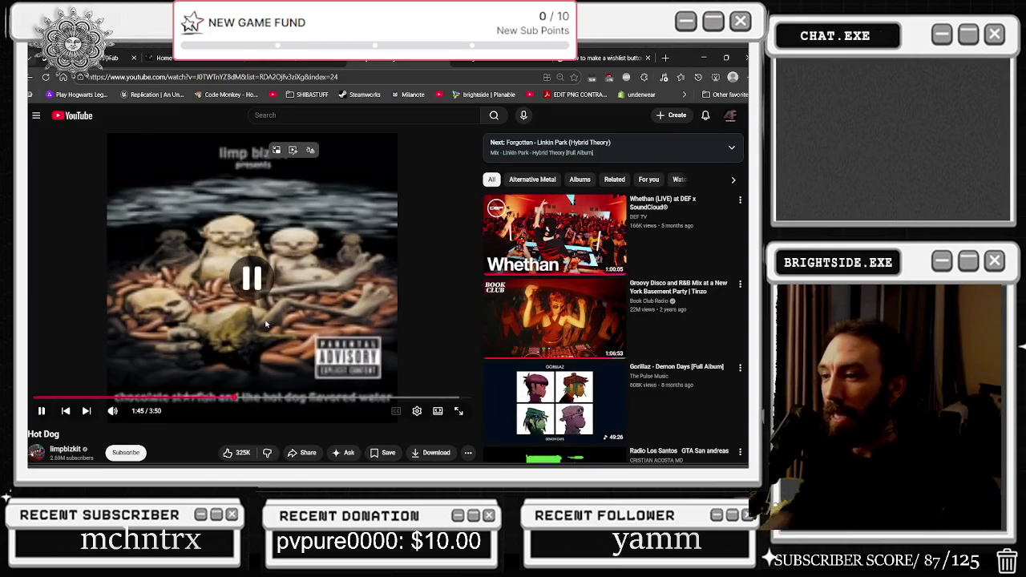
key("Left")
key("Left")
key("Left")
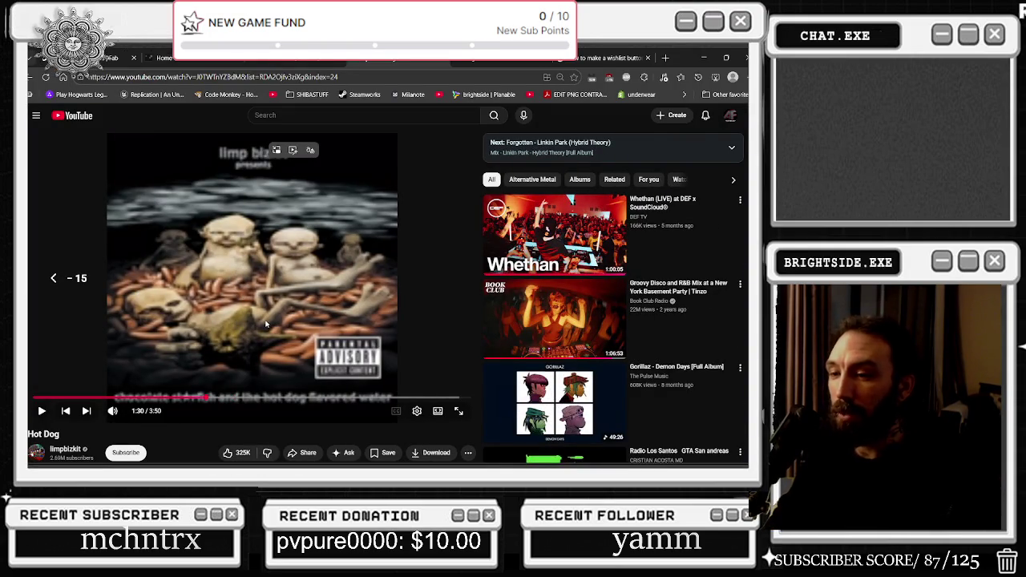
key("Left")
key("Left")
key("Left")
left_click(266, 324)
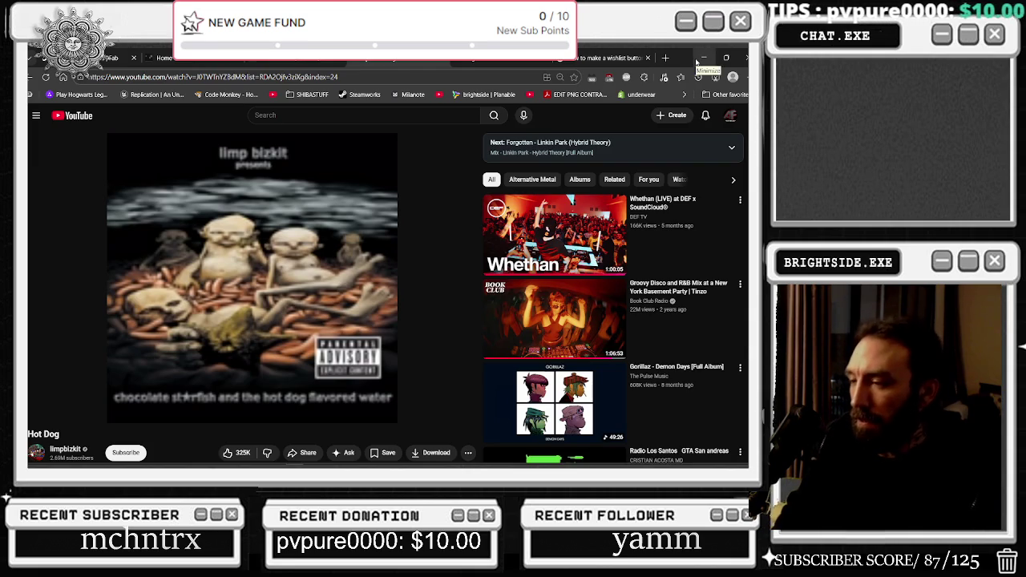
left_click(697, 62)
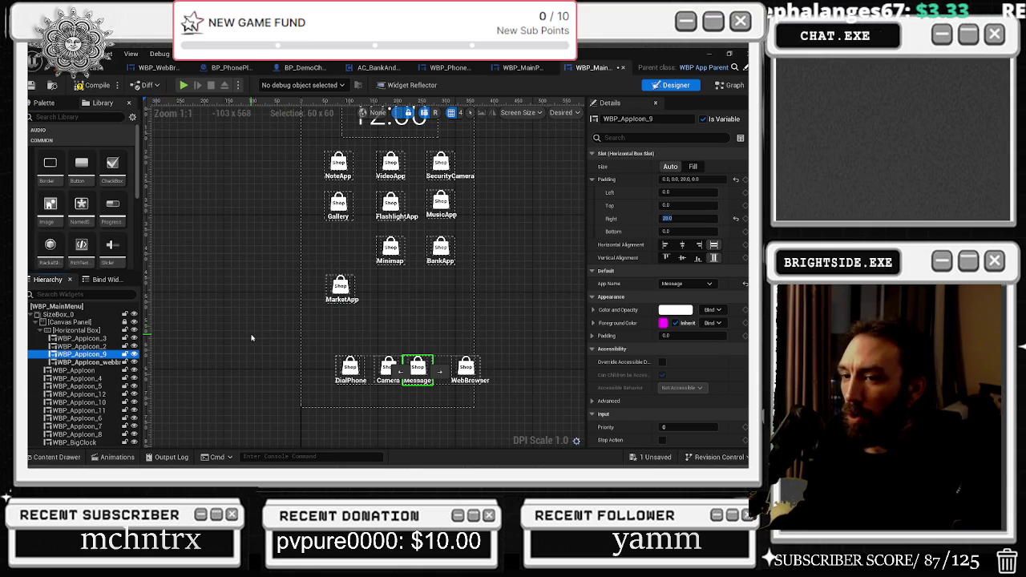
left_click(89, 362)
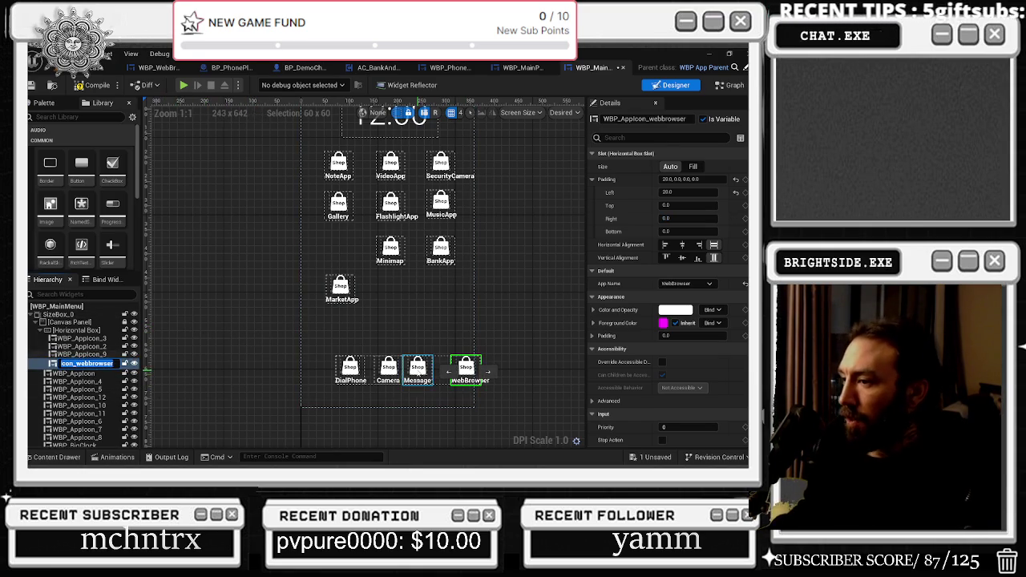
left_click(417, 369)
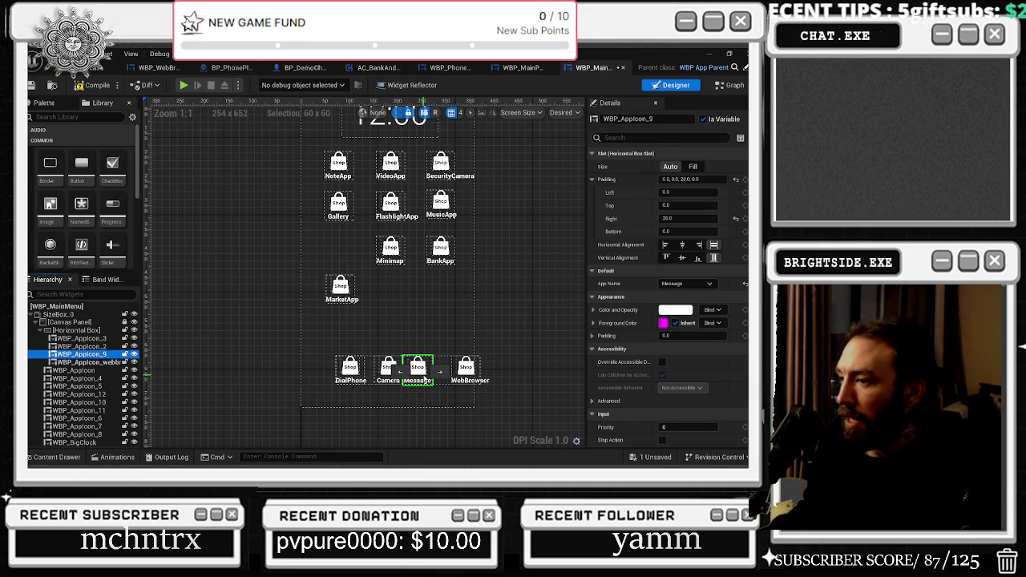
left_click(464, 371)
left_click_drag(114, 361, 90, 388)
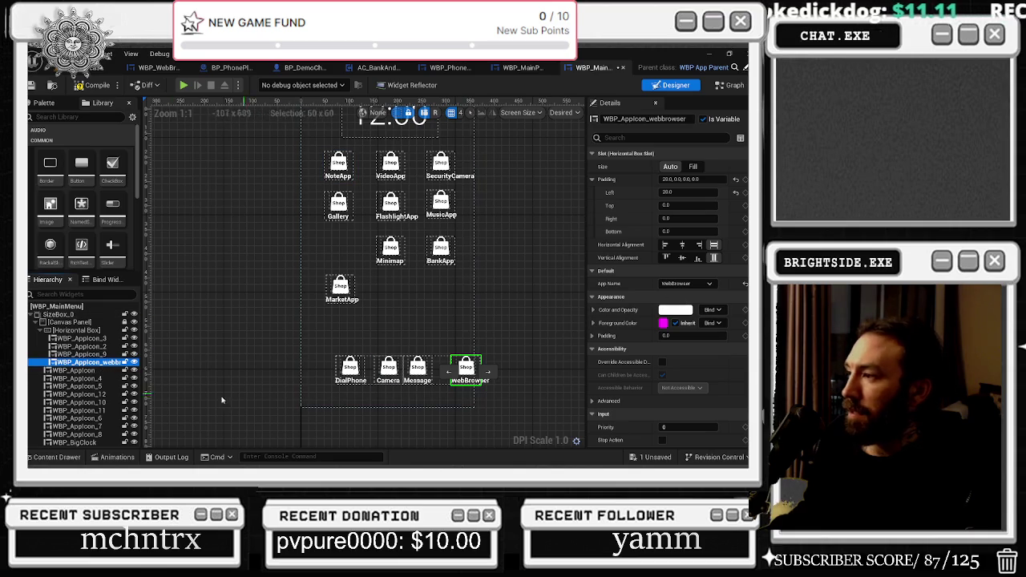
left_click(80, 370)
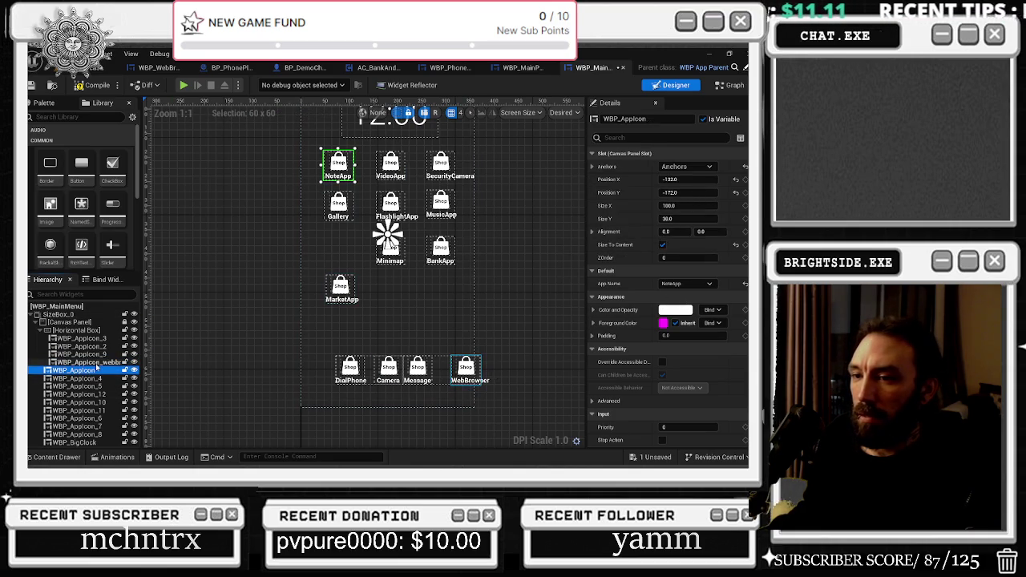
left_click(88, 362)
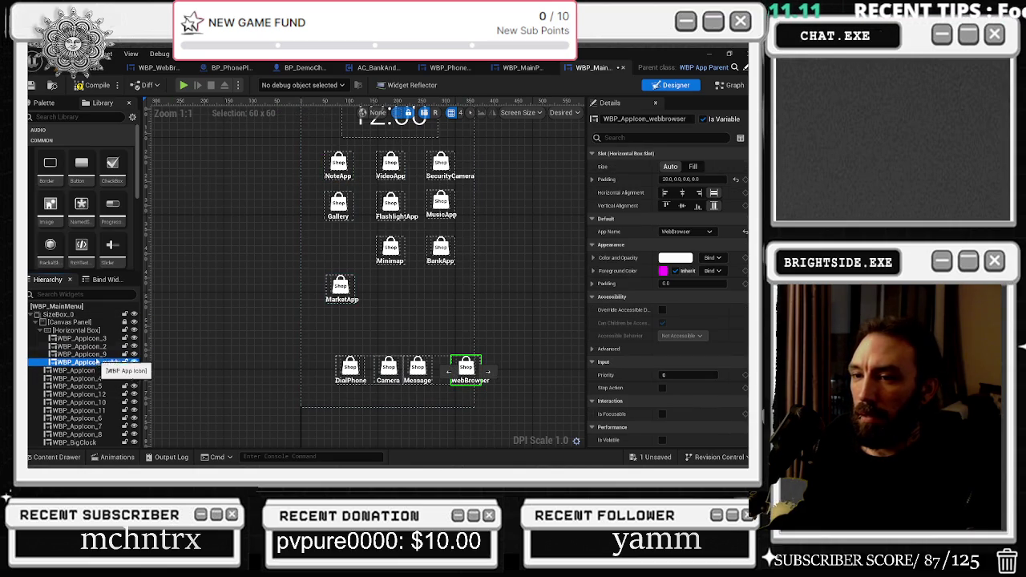
left_click(76, 322)
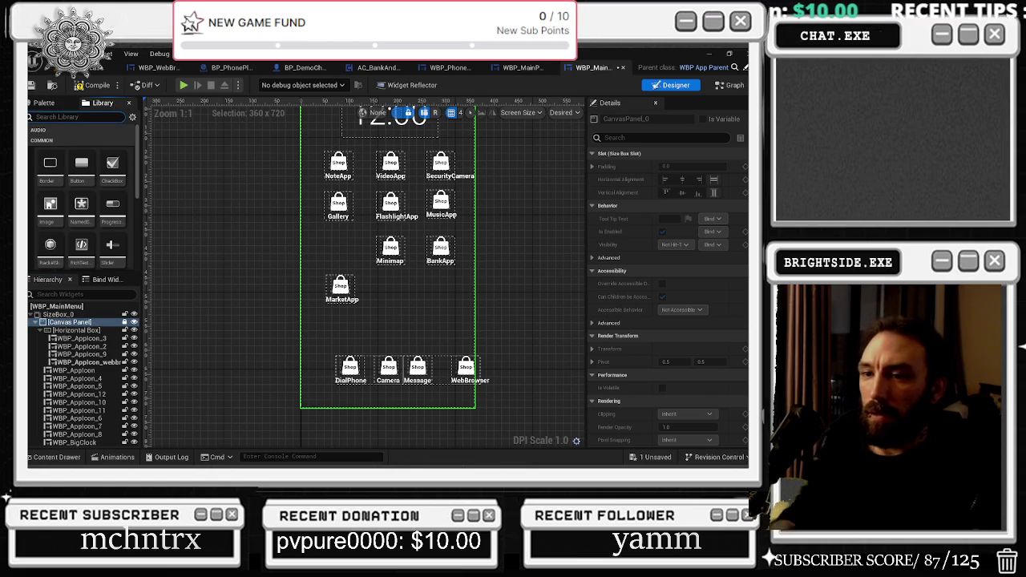
Search 'wbp_app' and drag WBP_AppIcon_webbrowser out of the Horizontal Box onto the Canvas Panel.
type("wbp_app")
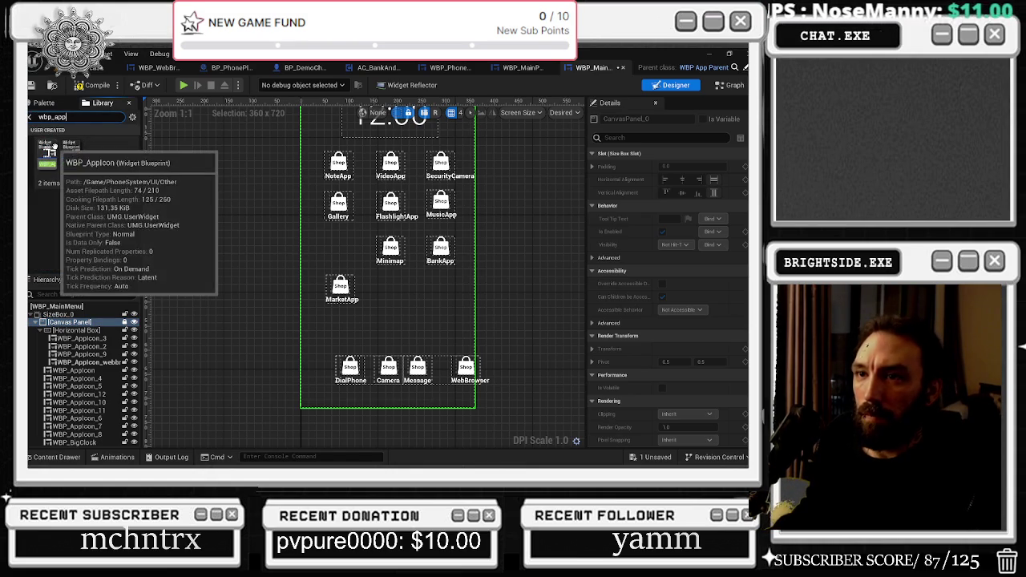
mouse_move(46, 148)
left_mouse_down()
mouse_move(88, 338)
mouse_move(65, 325)
mouse_move(60, 372)
mouse_move(82, 315)
mouse_move(109, 322)
left_mouse_up()
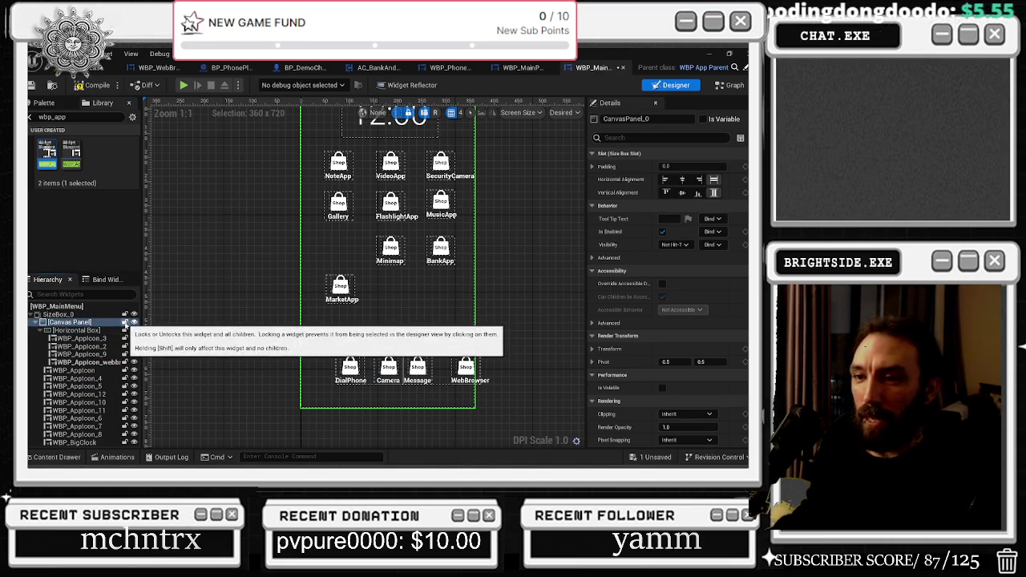
mouse_move(88, 362)
left_mouse_down()
mouse_move(108, 353)
mouse_move(113, 332)
left_mouse_up()
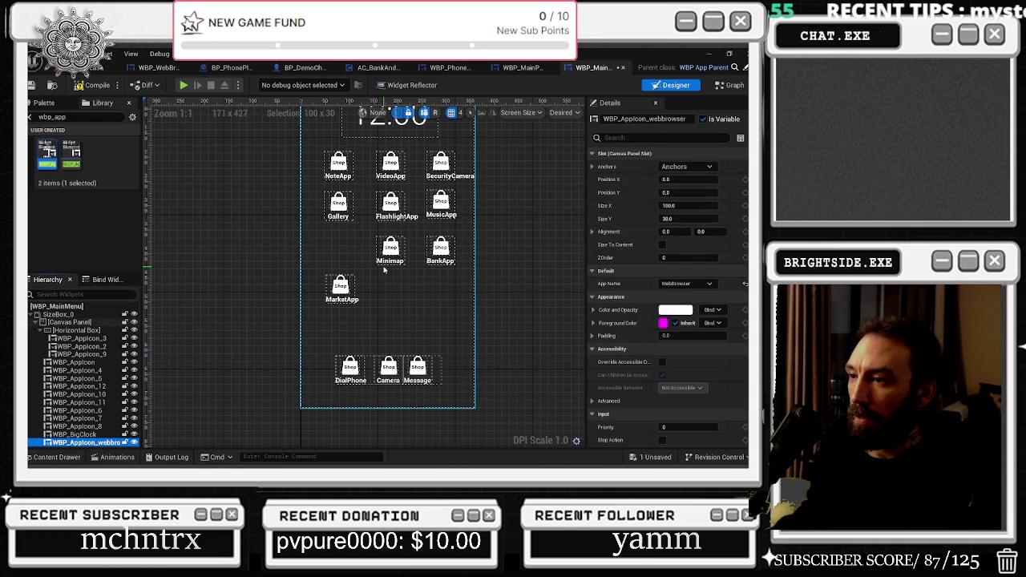
scroll(422, 353, "down", 2)
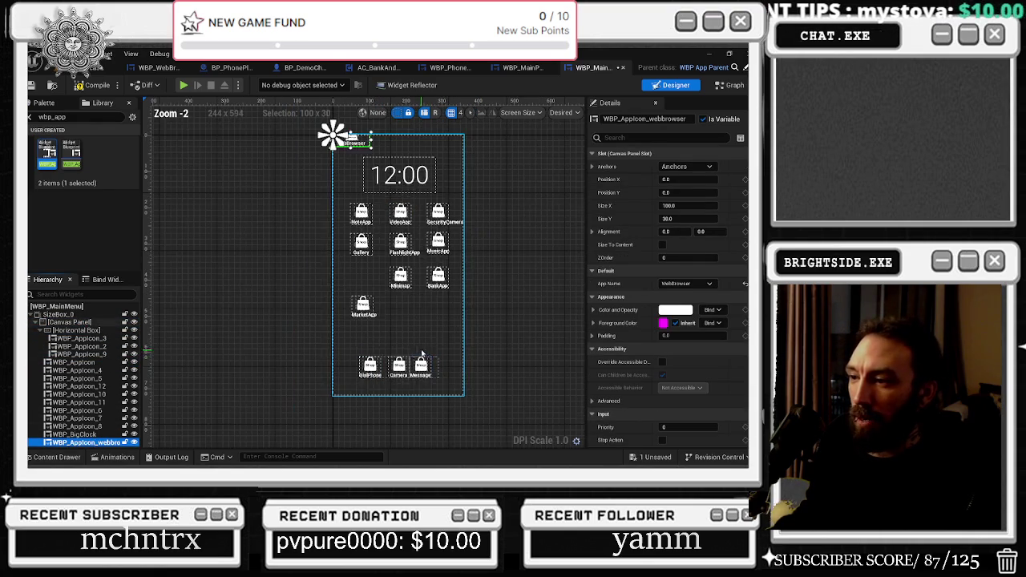
left_click_drag(364, 141, 373, 274)
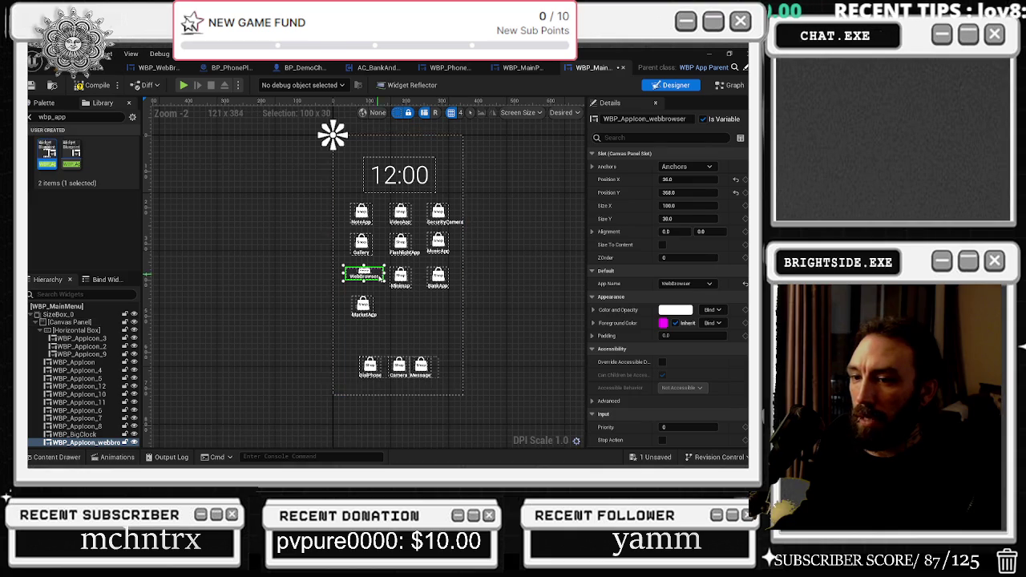
left_click(89, 362)
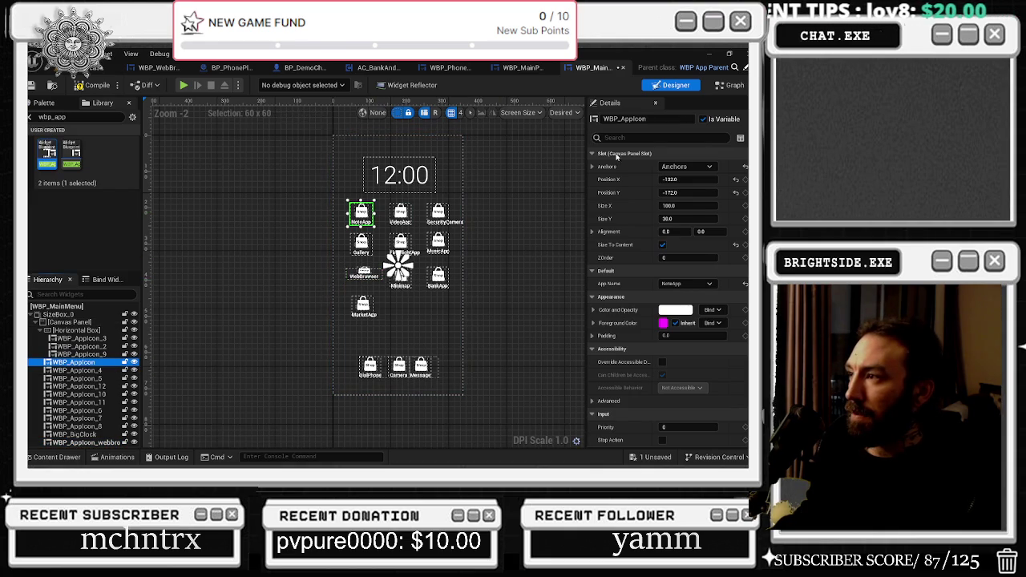
left_click(363, 272)
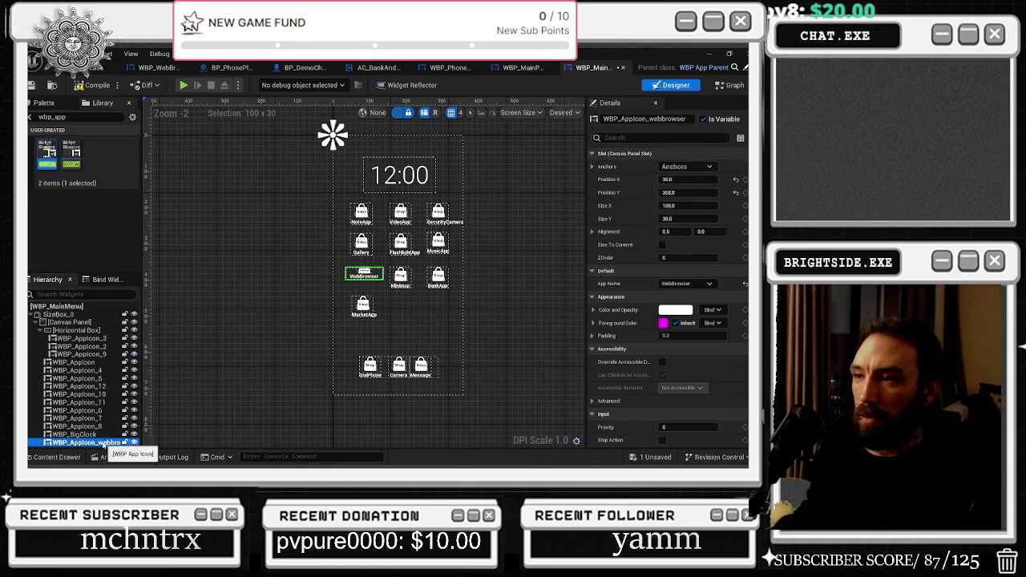
key("ctrl+z")
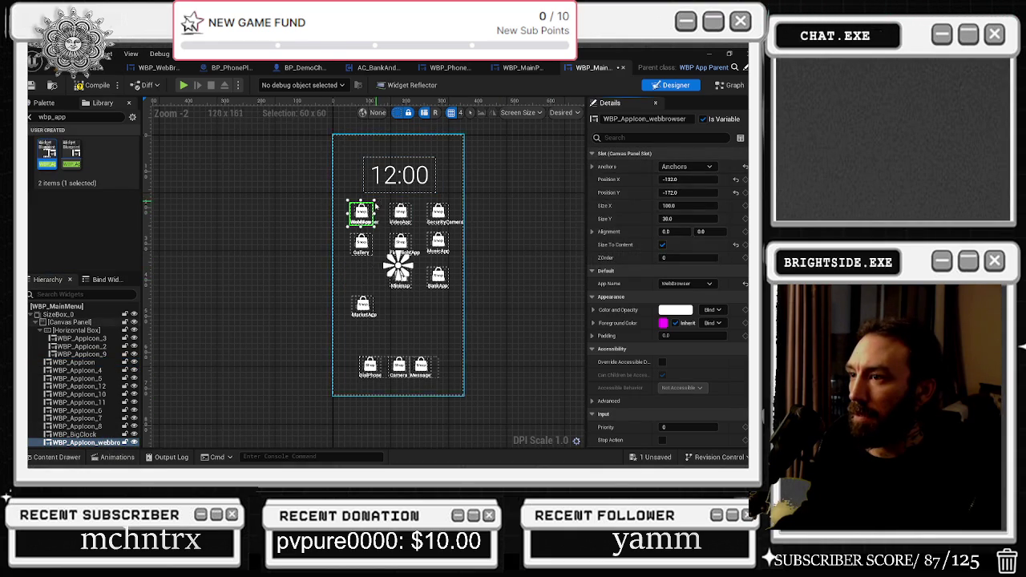
scroll(365, 221, "up", 3)
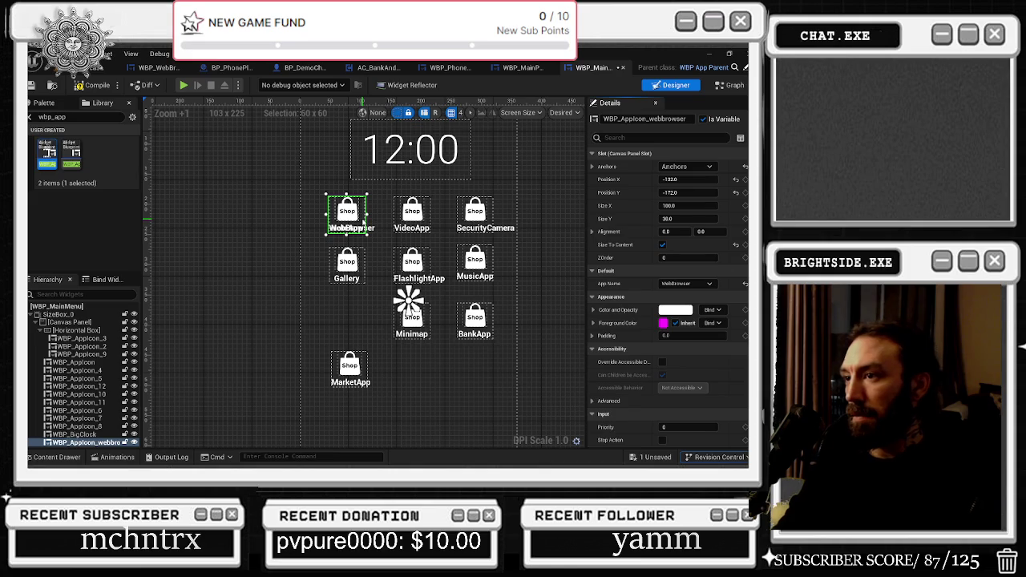
mouse_move(363, 223)
left_mouse_down()
mouse_move(353, 254)
mouse_move(365, 315)
mouse_move(357, 310)
mouse_move(354, 327)
left_mouse_up()
left_click(347, 265)
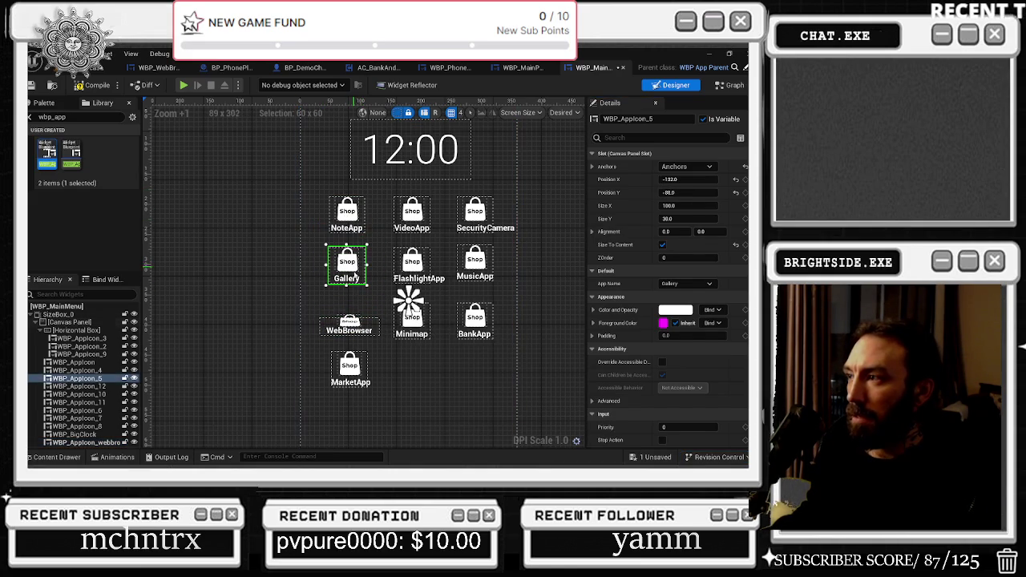
left_click(350, 324)
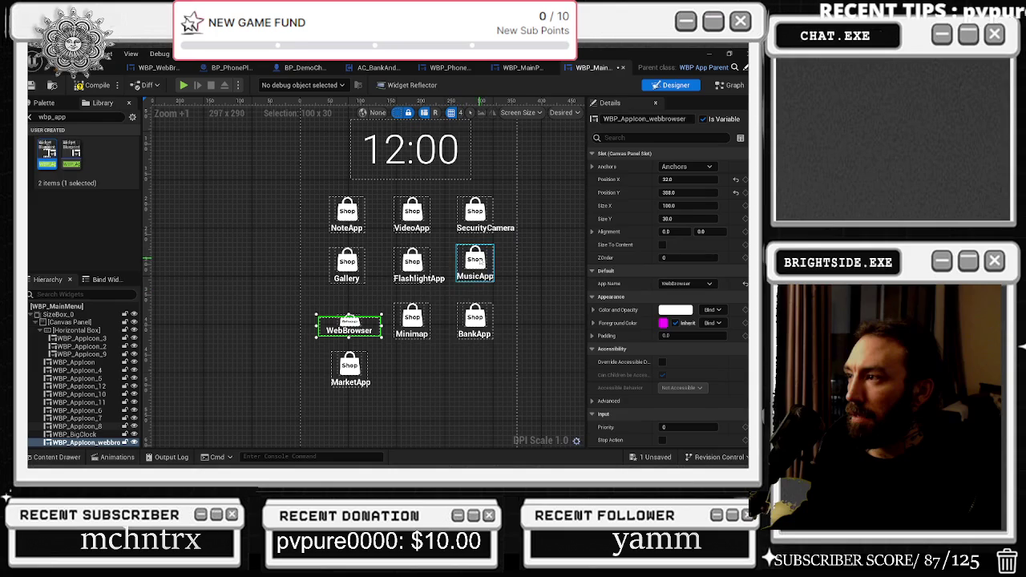
left_click(347, 263)
left_click(343, 329)
left_click(662, 245)
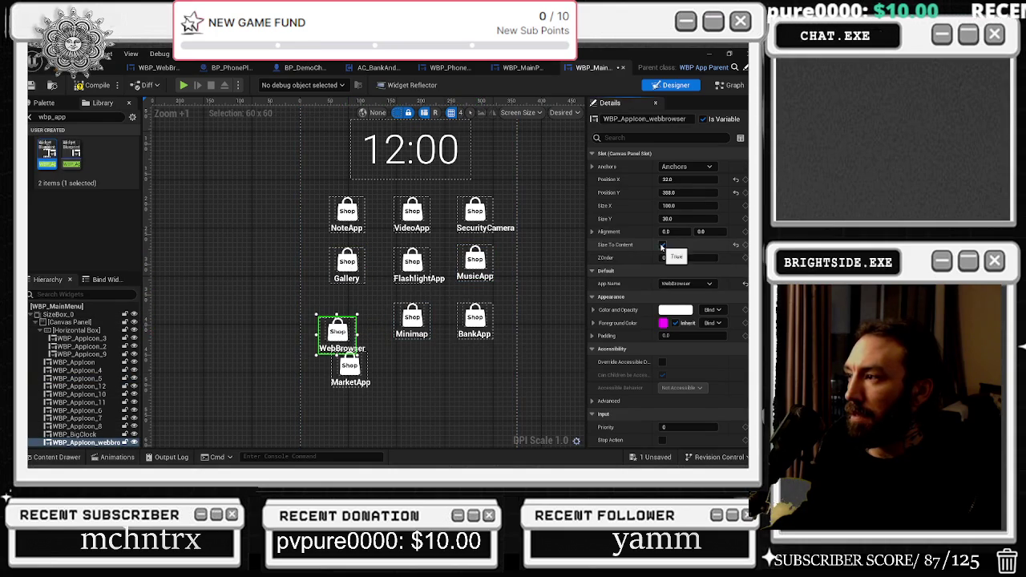
left_click_drag(345, 335, 361, 324)
left_click(408, 305)
left_click(347, 321)
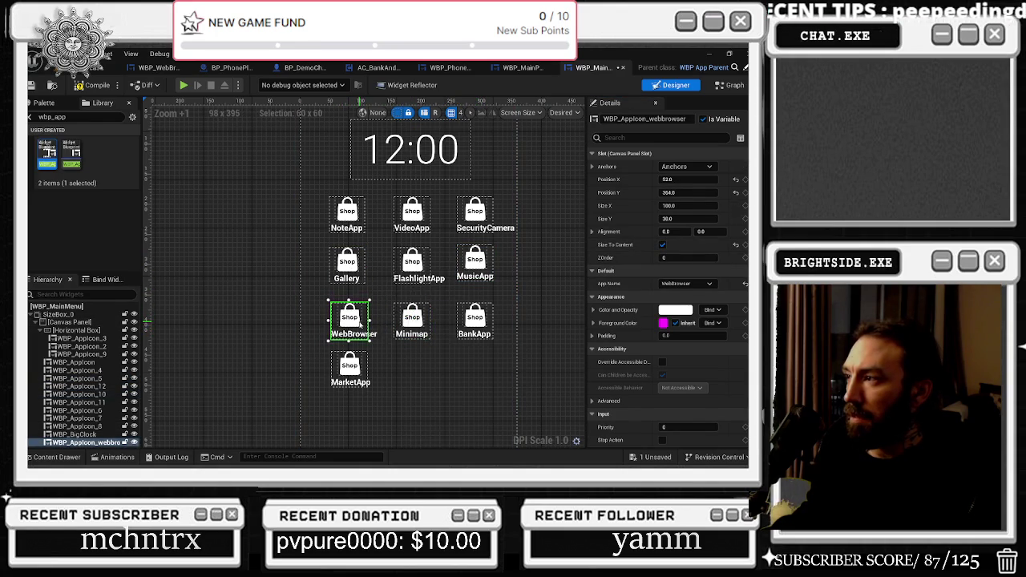
left_click(409, 305)
left_click(479, 323)
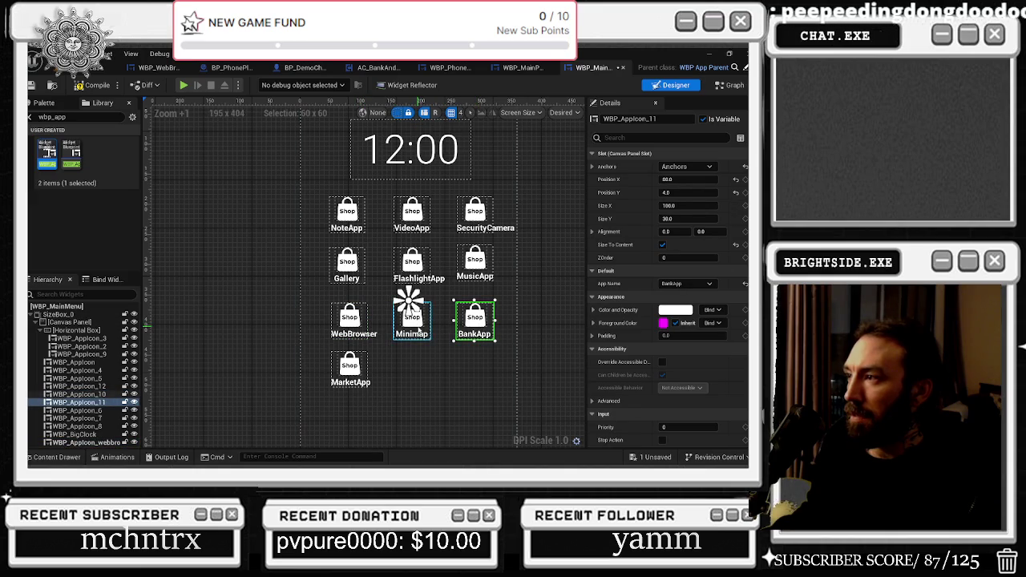
left_click(350, 320)
left_click(678, 192)
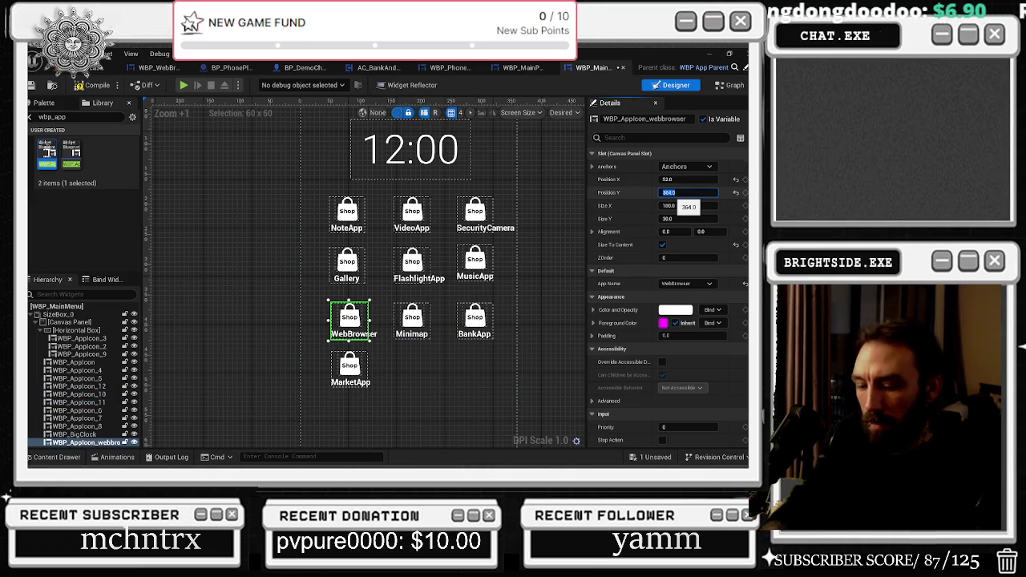
type("4")
key("Return")
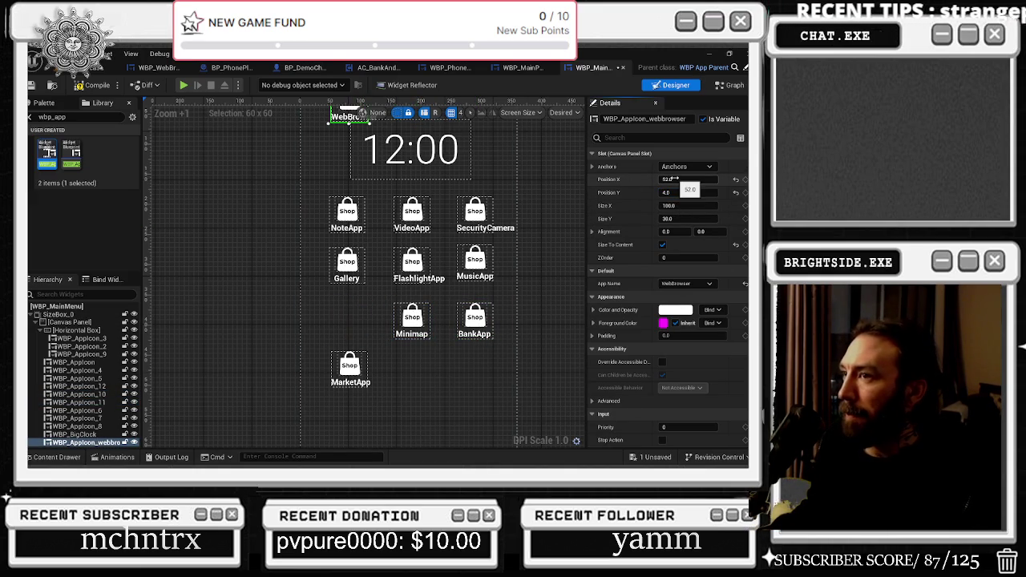
left_click_drag(680, 179, 681, 179)
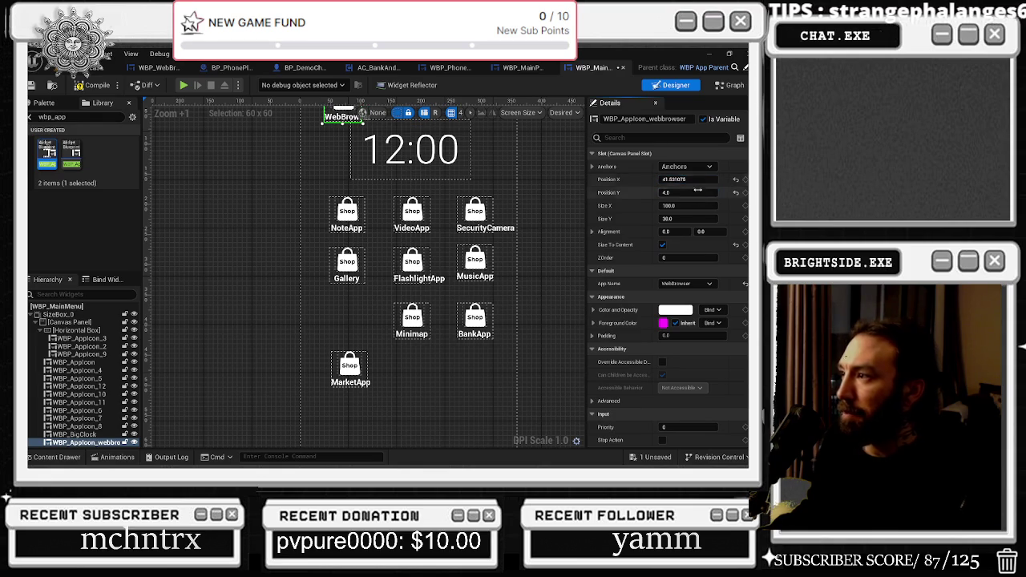
left_click(347, 216)
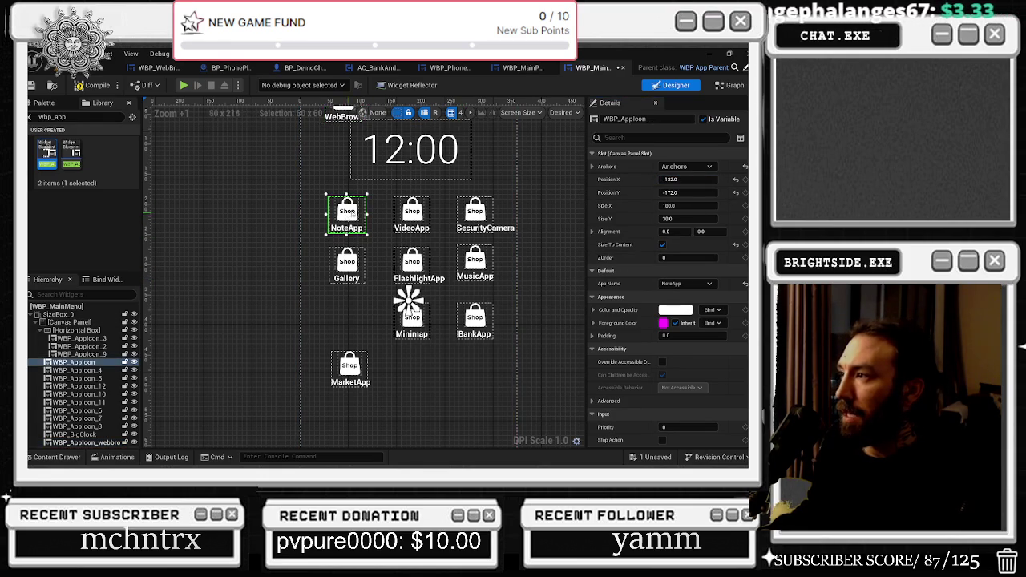
left_click(336, 308)
left_click(337, 258)
left_click(333, 146)
left_click(673, 180)
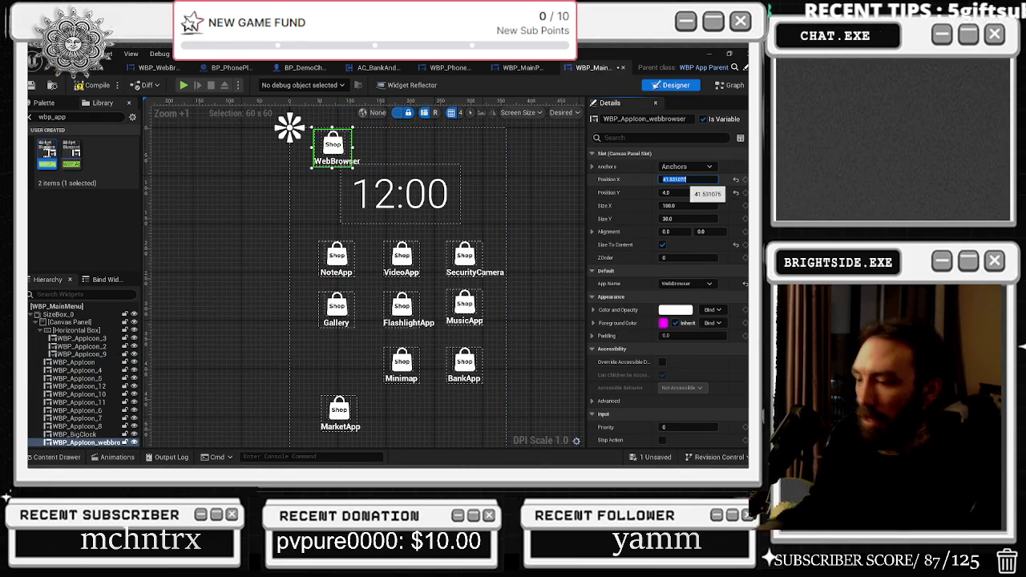
type("-132")
key("Return")
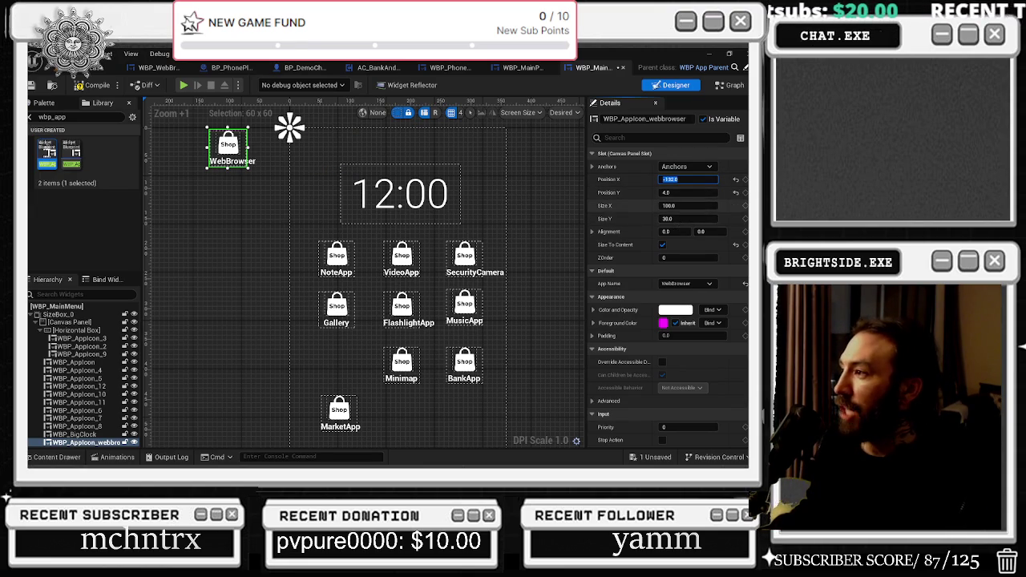
scroll(667, 296, "down", 5)
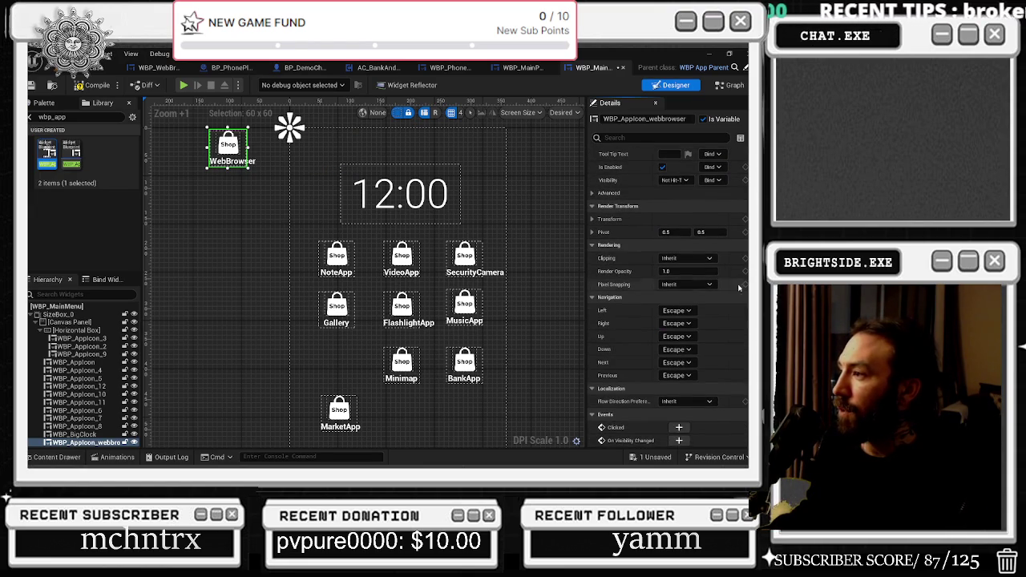
left_click(609, 219)
scroll(628, 262, "up", 2)
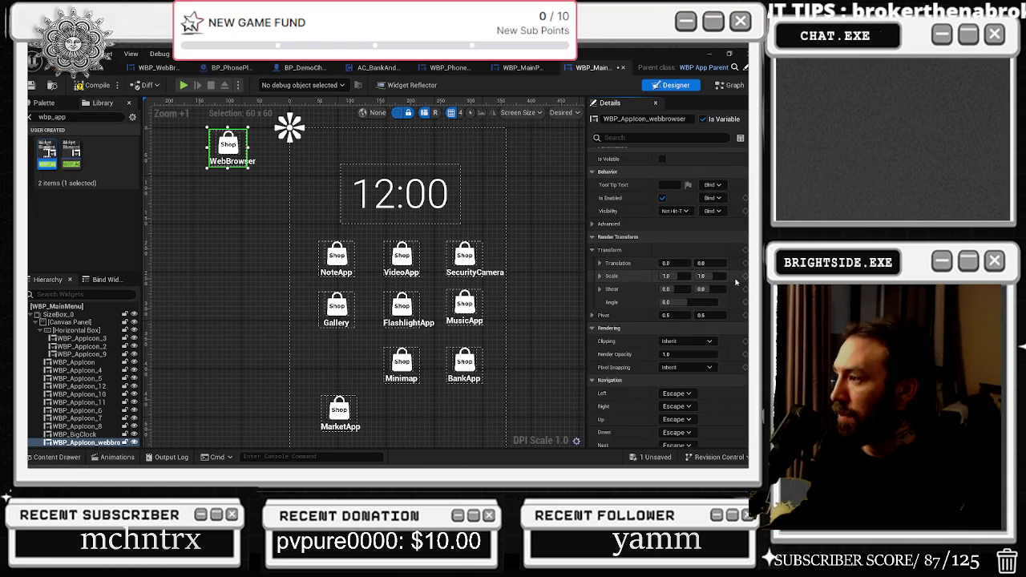
left_click(600, 263)
scroll(707, 318, "up", 3)
scroll(706, 316, "up", 5)
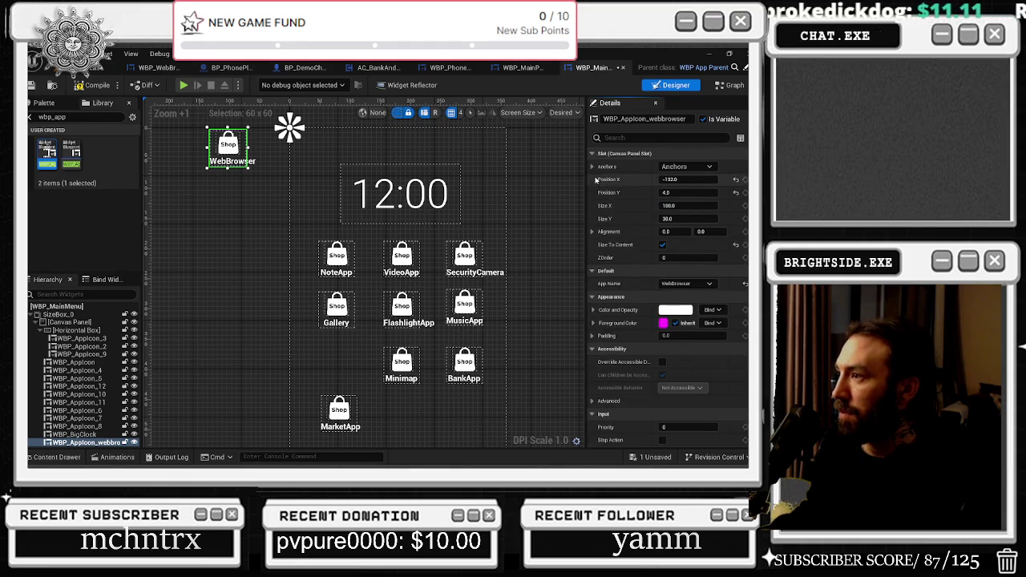
left_click(593, 166)
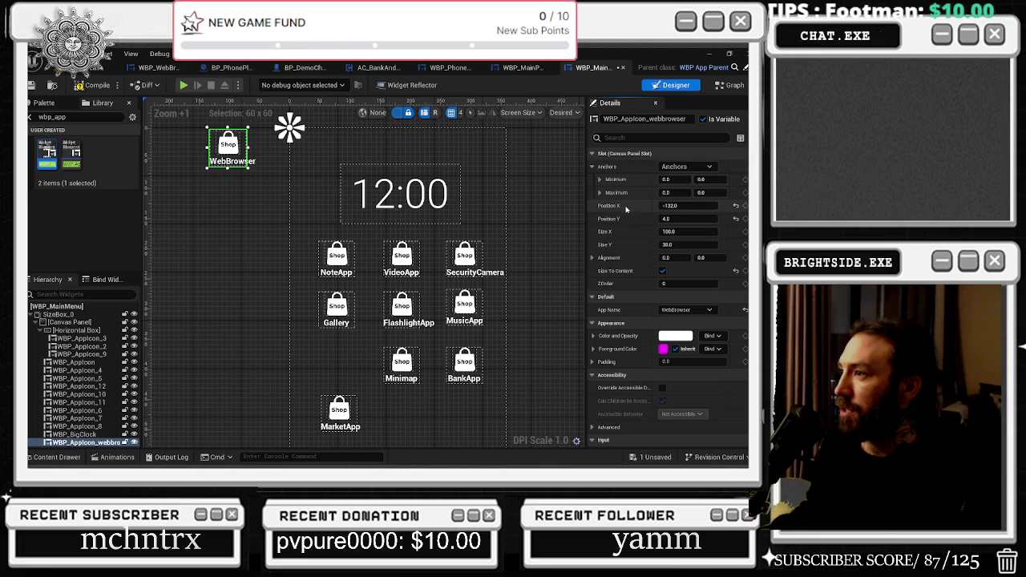
scroll(307, 200, "down", 5)
left_click(687, 168)
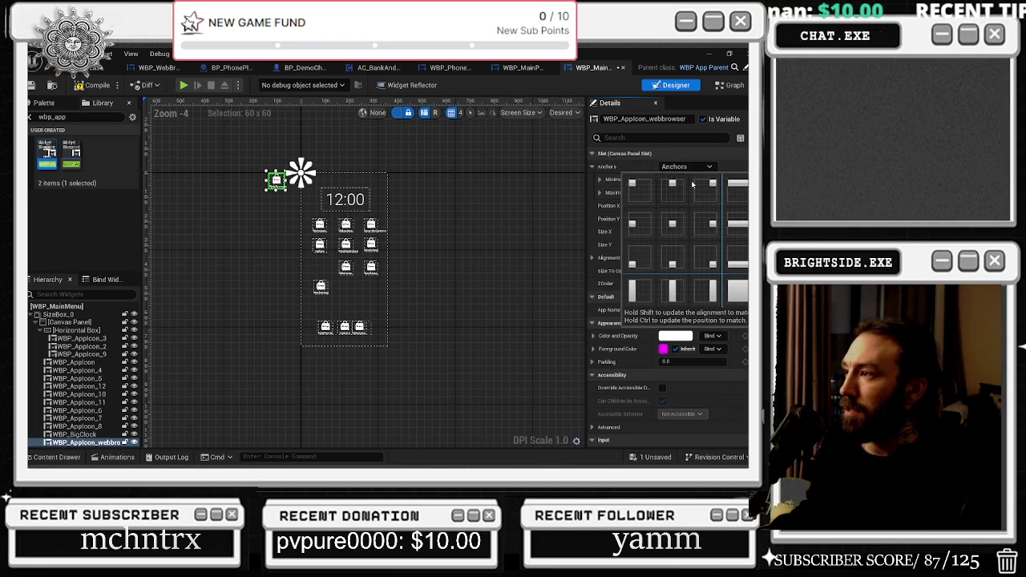
scroll(343, 270, "up", 3)
left_click(300, 212)
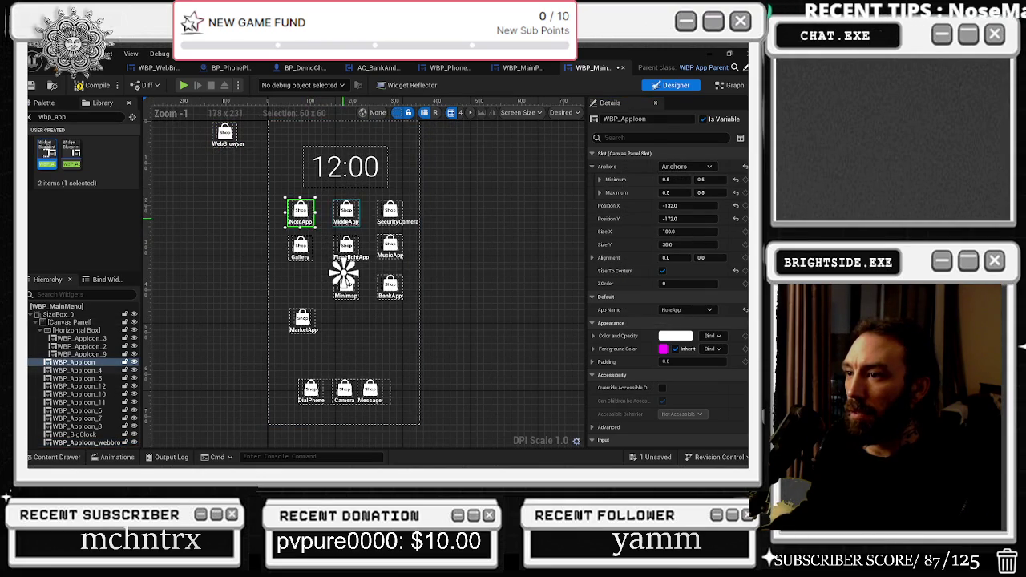
mouse_move(225, 135)
left_mouse_down()
mouse_move(292, 288)
mouse_move(300, 286)
left_mouse_up()
scroll(343, 275, "up", 3)
left_click(361, 264)
left_click(287, 272)
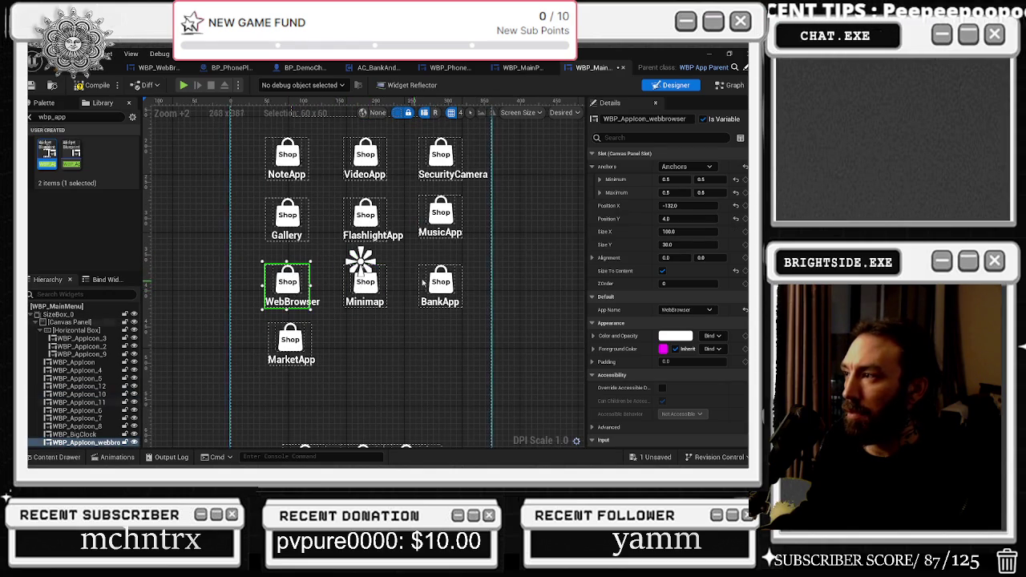
left_click(361, 264)
left_click(382, 293)
left_click(381, 294)
left_click(381, 293)
key("ctrl+z")
key("ctrl+z")
key("ctrl+z")
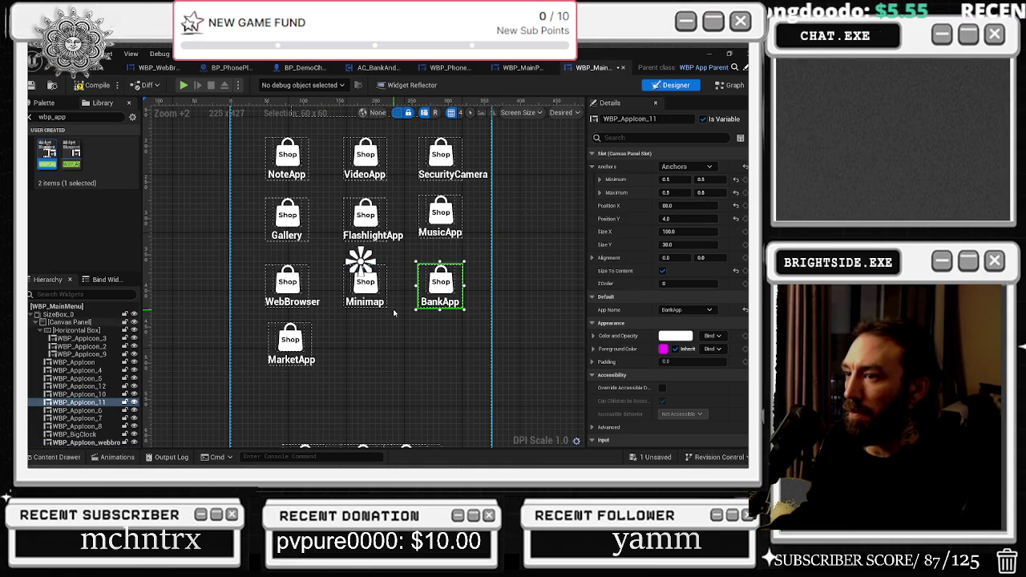
scroll(345, 280, "up", 3)
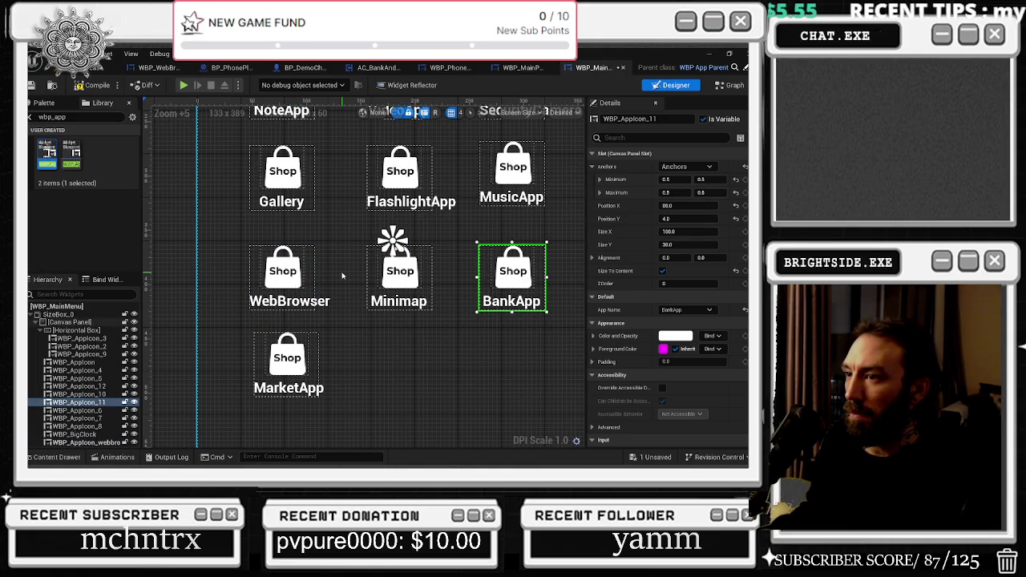
scroll(349, 274, "down", 6)
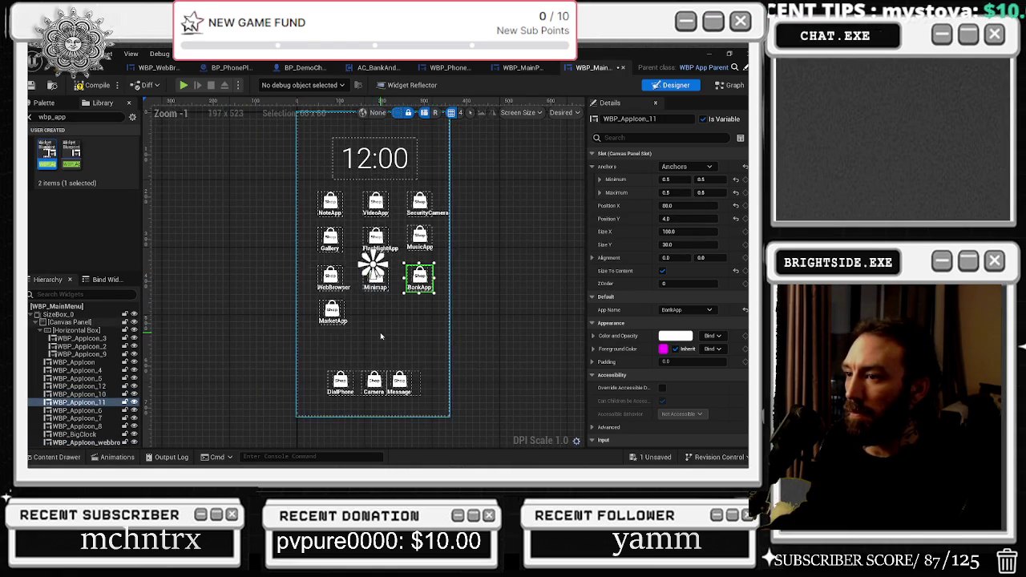
scroll(375, 329, "up", 3)
Compare the DialPhone, Camera and Message padding and give the Message icon 20 left padding.
left_click(413, 412)
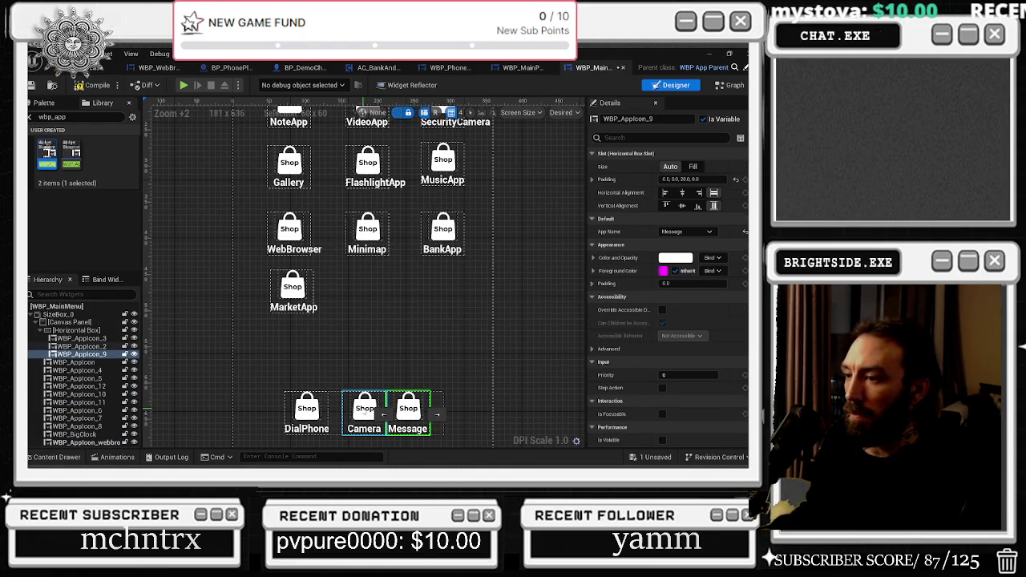
left_click(365, 409)
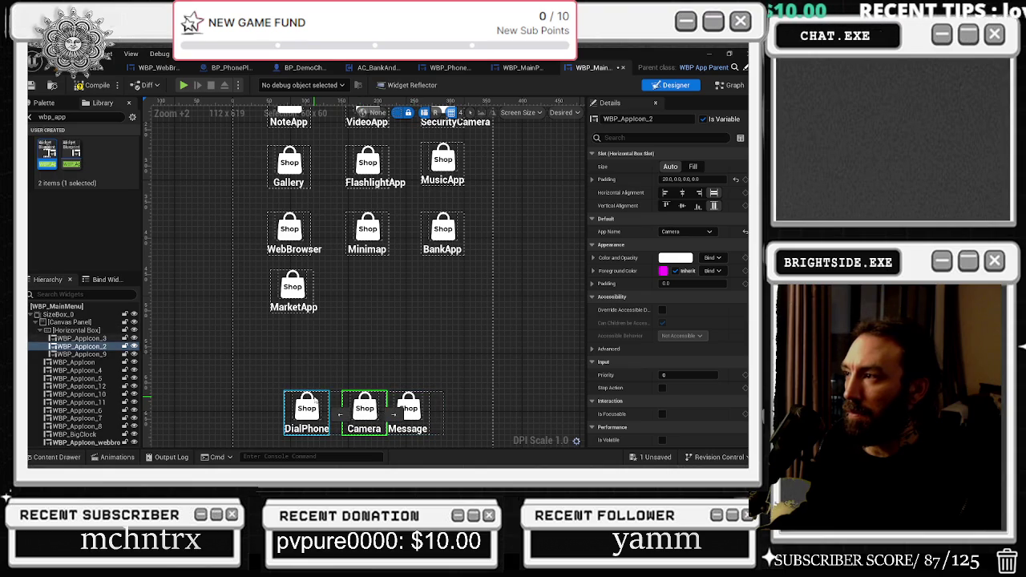
left_click(306, 408)
left_click(592, 178)
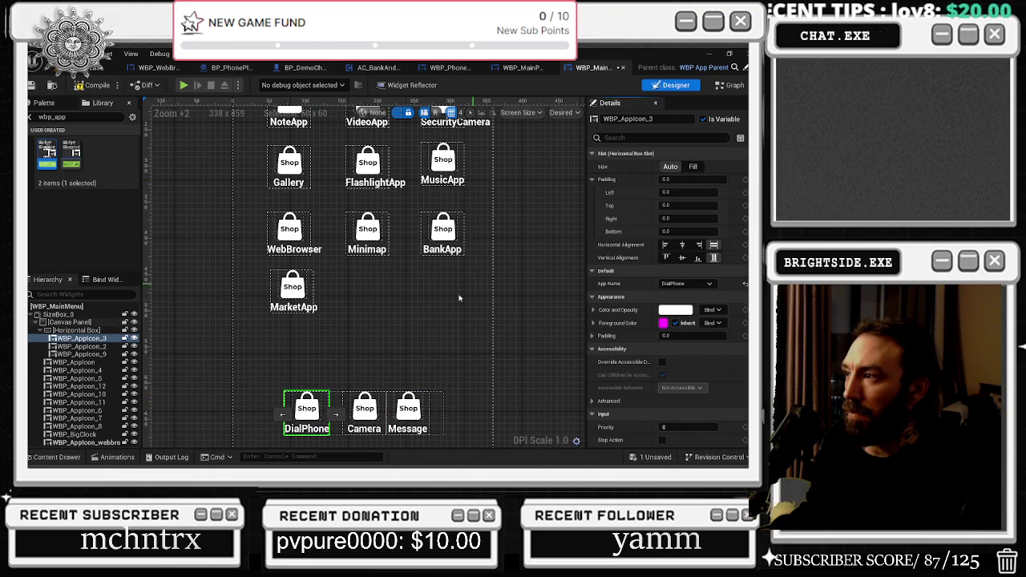
left_click(364, 409)
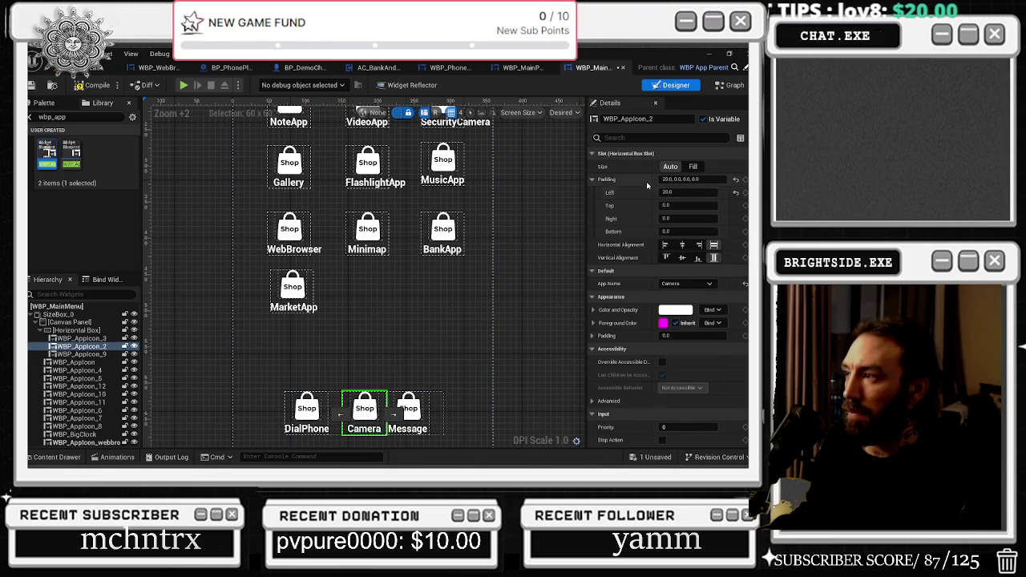
left_click(409, 410)
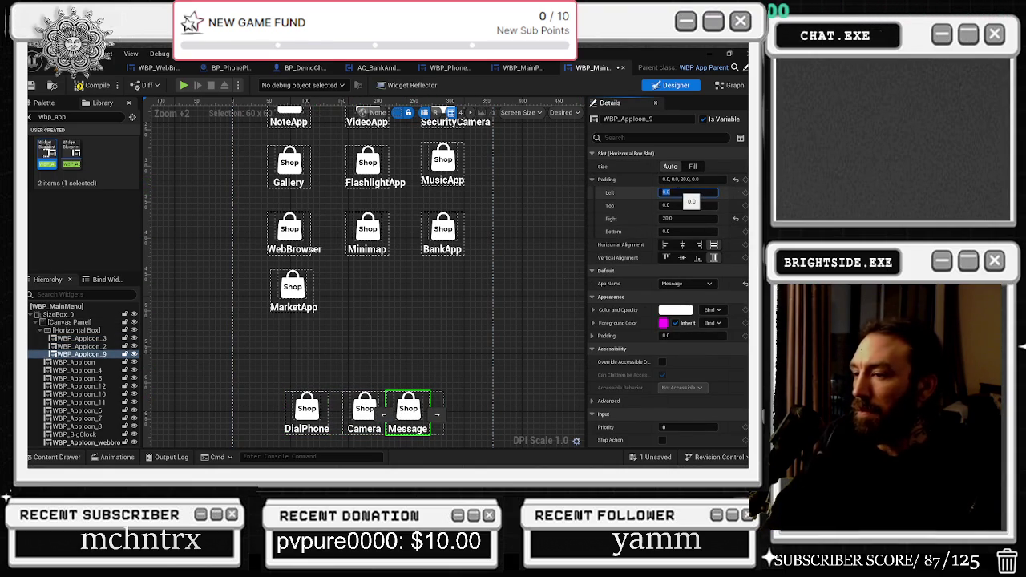
type("20")
key("Return")
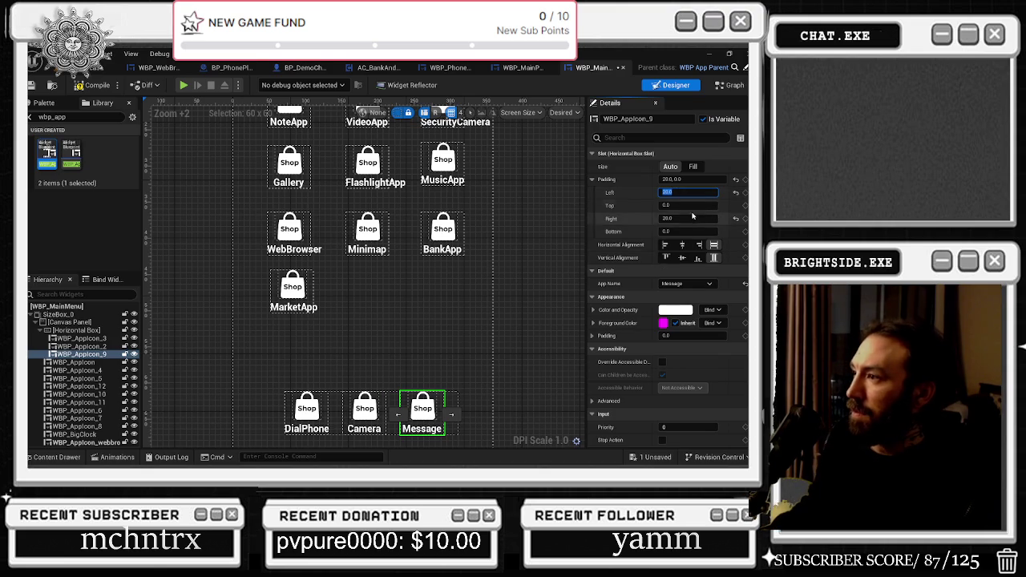
Reset the Message icon's right padding to 0 and select the dock's Horizontal Box.
left_click(691, 218)
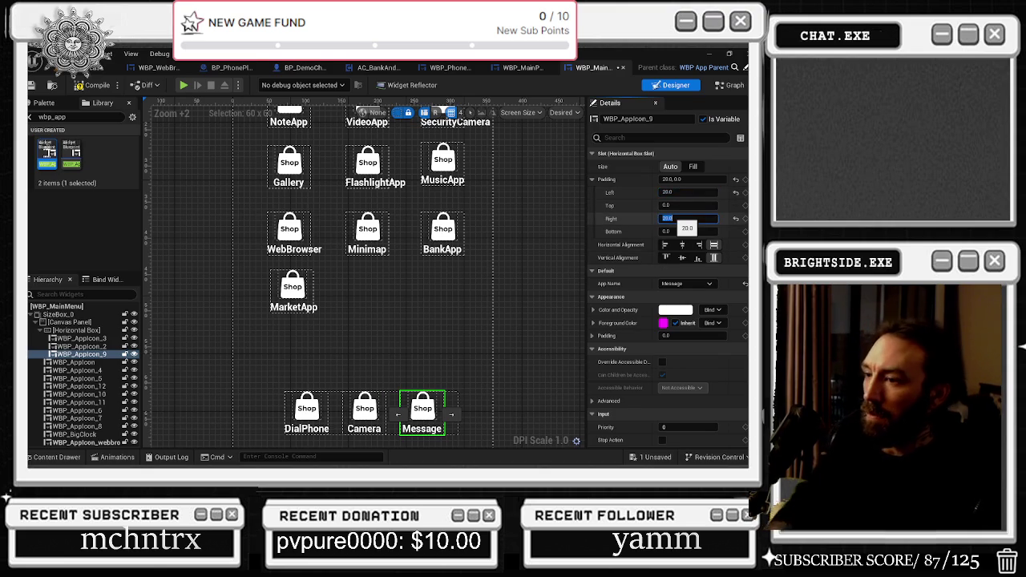
scroll(298, 356, "down", 1)
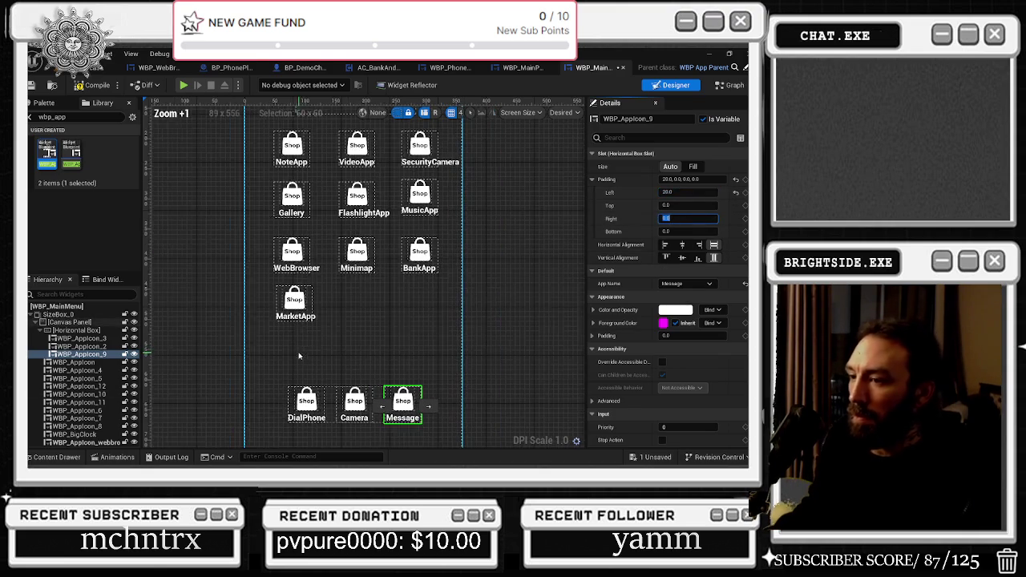
left_click_drag(405, 339, 400, 334)
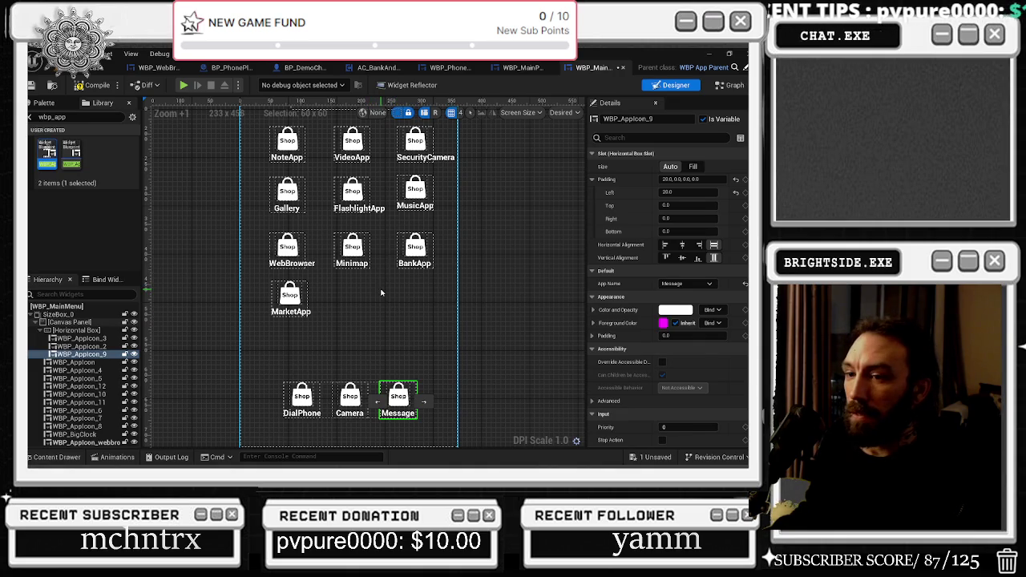
left_click(76, 330)
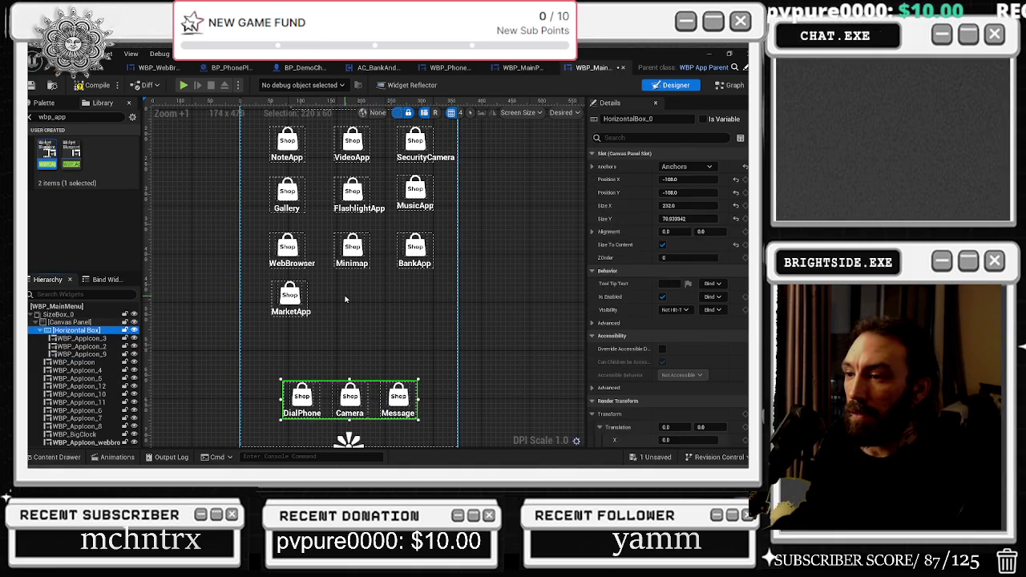
scroll(376, 313, "down", 1)
scroll(376, 313, "down", 2)
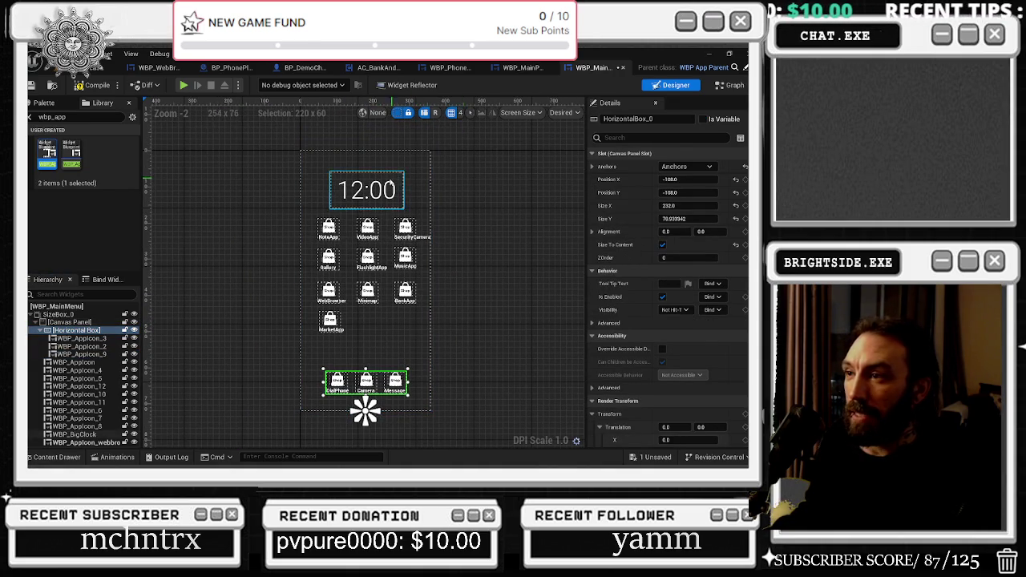
scroll(396, 270, "up", 3)
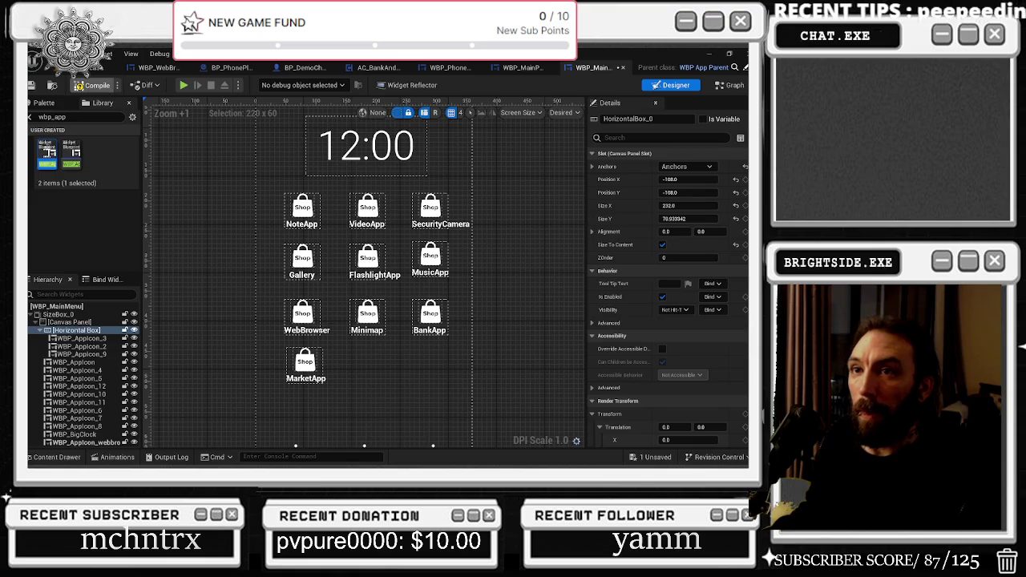
Save WBP_MainMenu, then review the MarketApp, WebBrowser and 12:00 BigClock widget details.
left_click(31, 85)
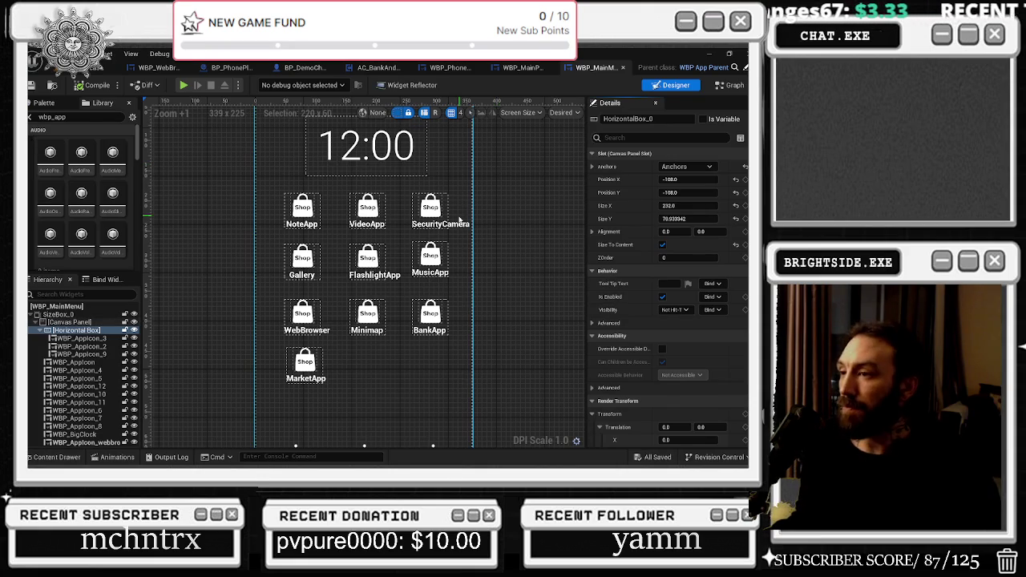
scroll(417, 315, "down", 1)
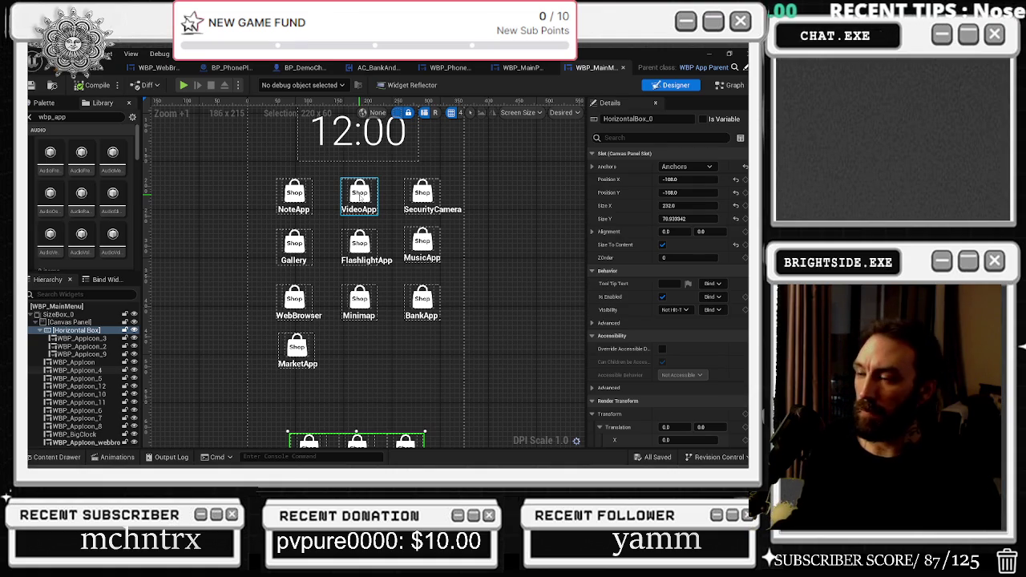
left_click(299, 357)
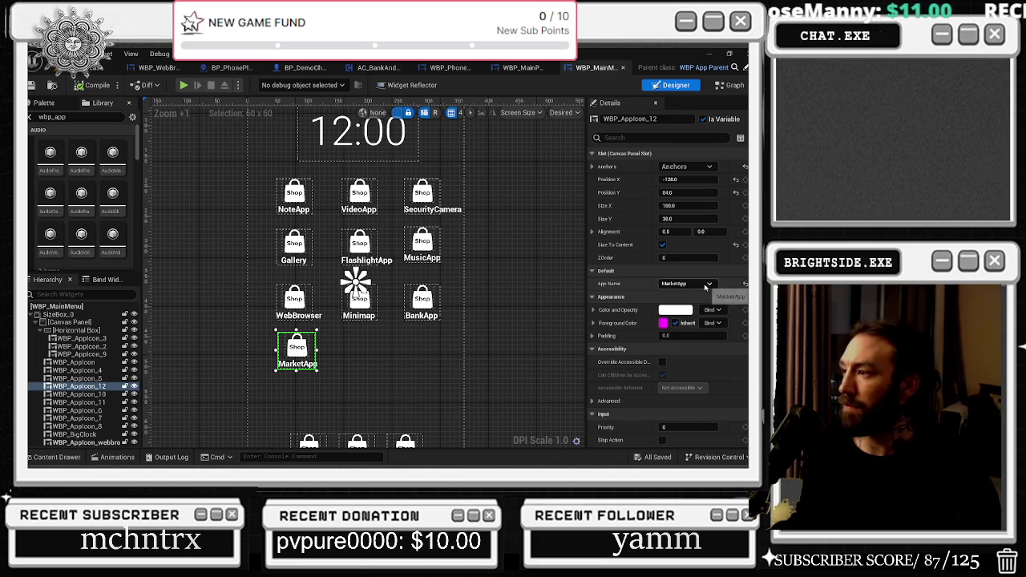
left_click(317, 316)
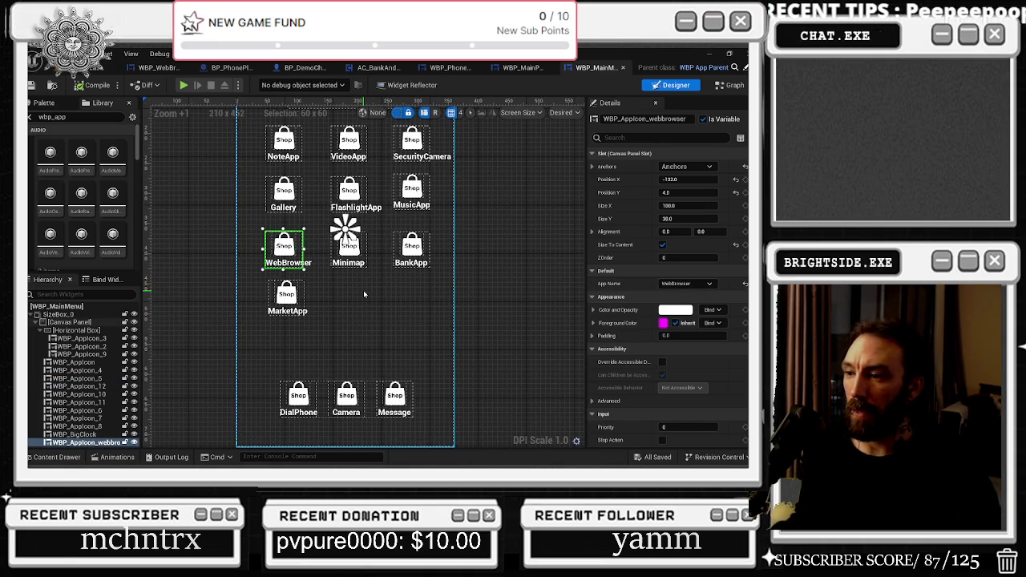
scroll(379, 323, "down", 1)
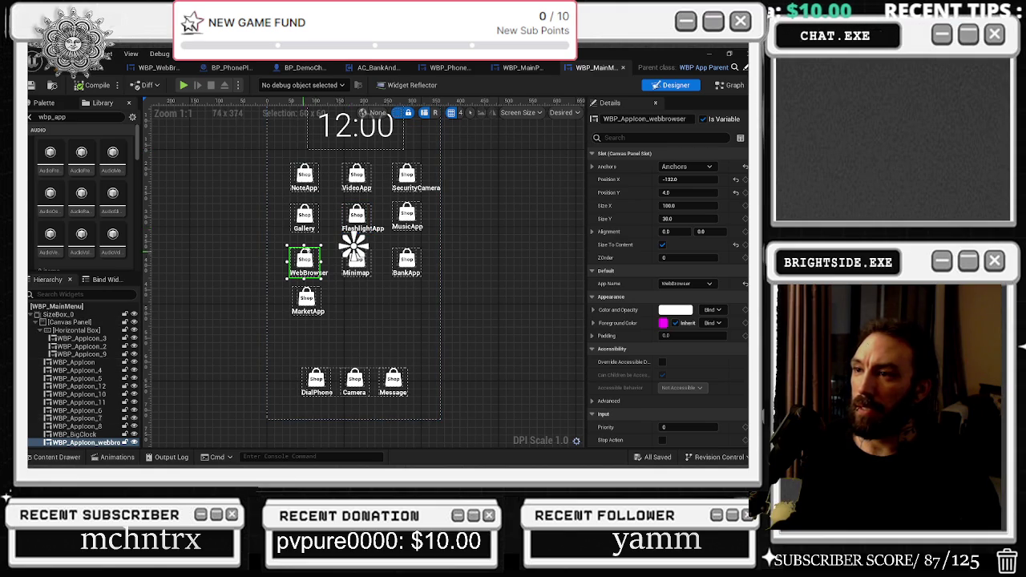
left_click_drag(489, 241, 503, 273)
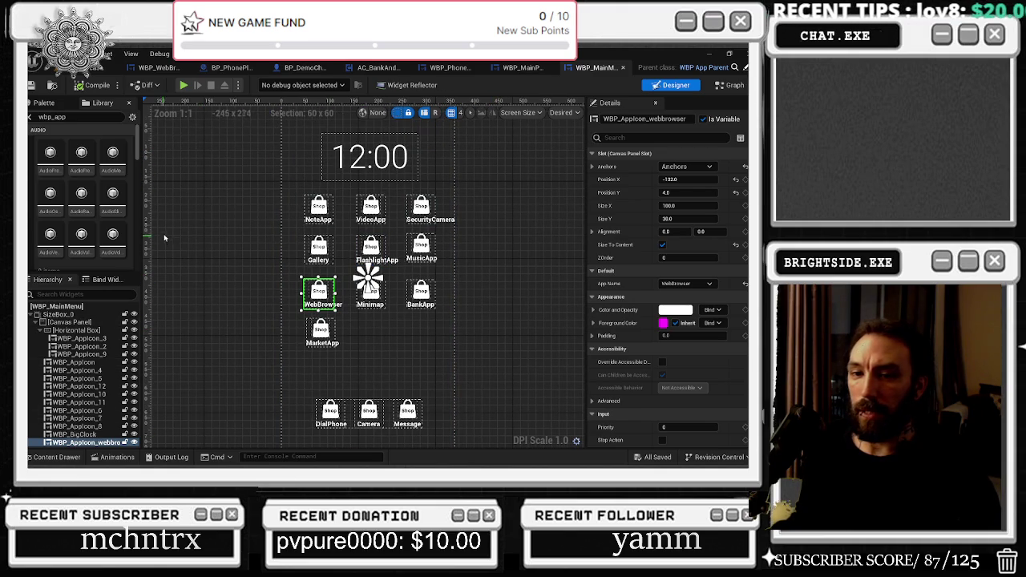
left_click(76, 434)
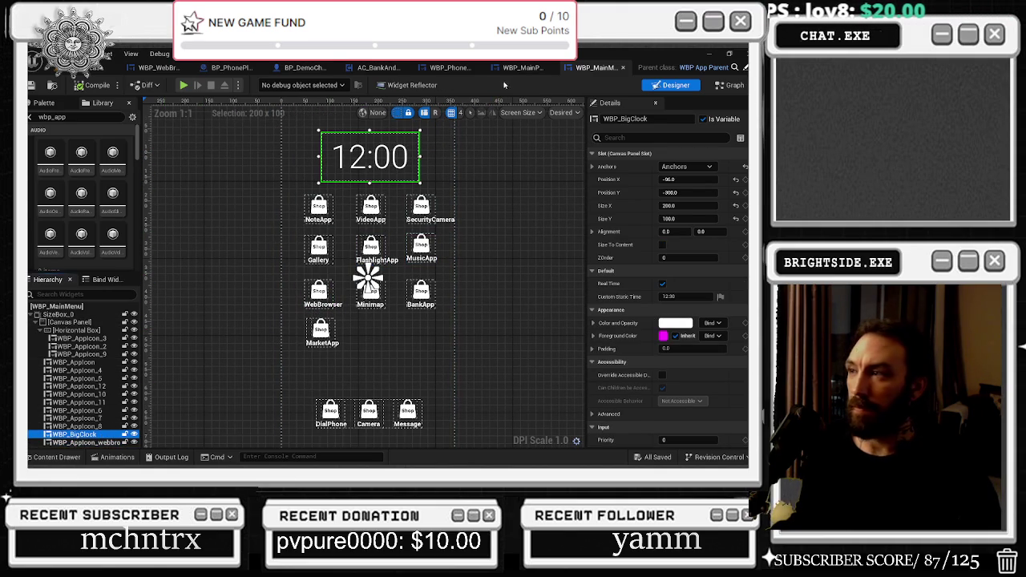
Open the BigClock widget's own blueprint from the main menu and view its Event Graph.
left_click(731, 85)
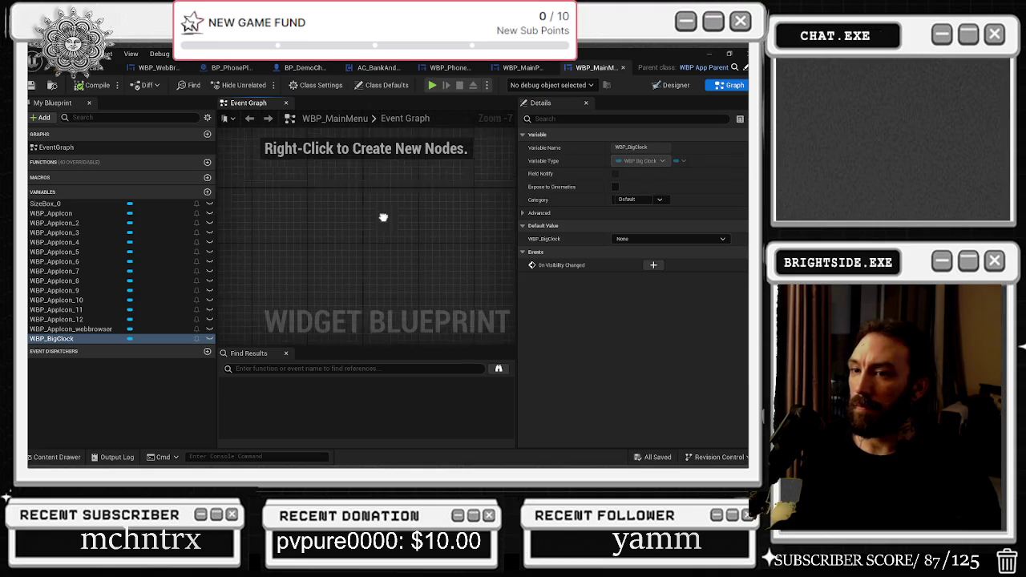
left_click(687, 86)
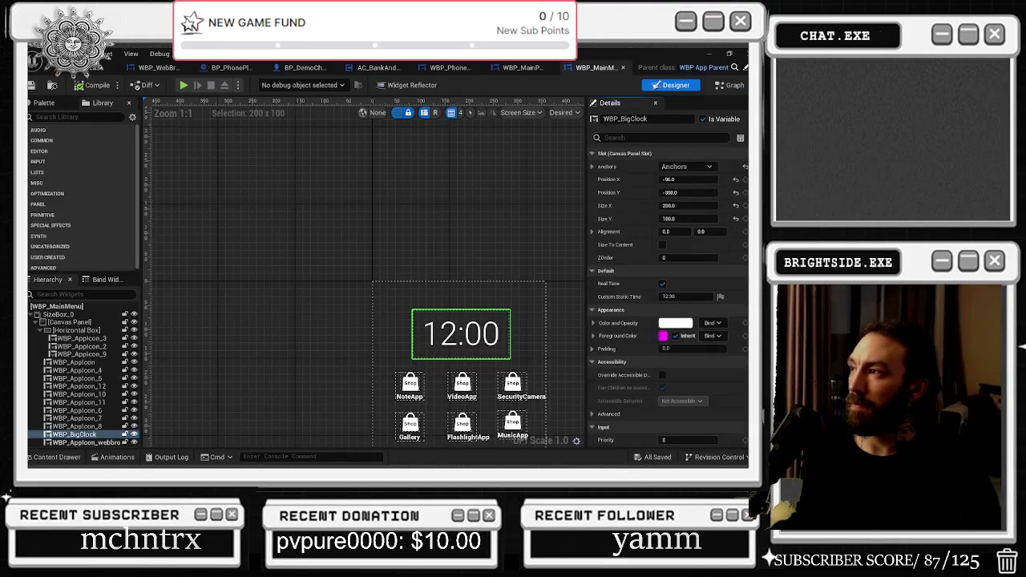
double_click(461, 334)
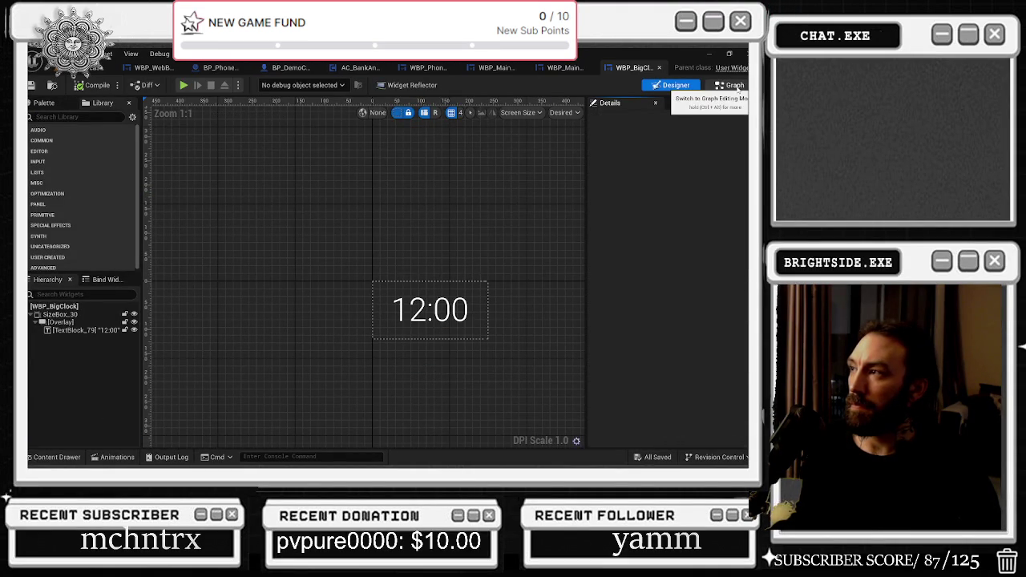
left_click(733, 85)
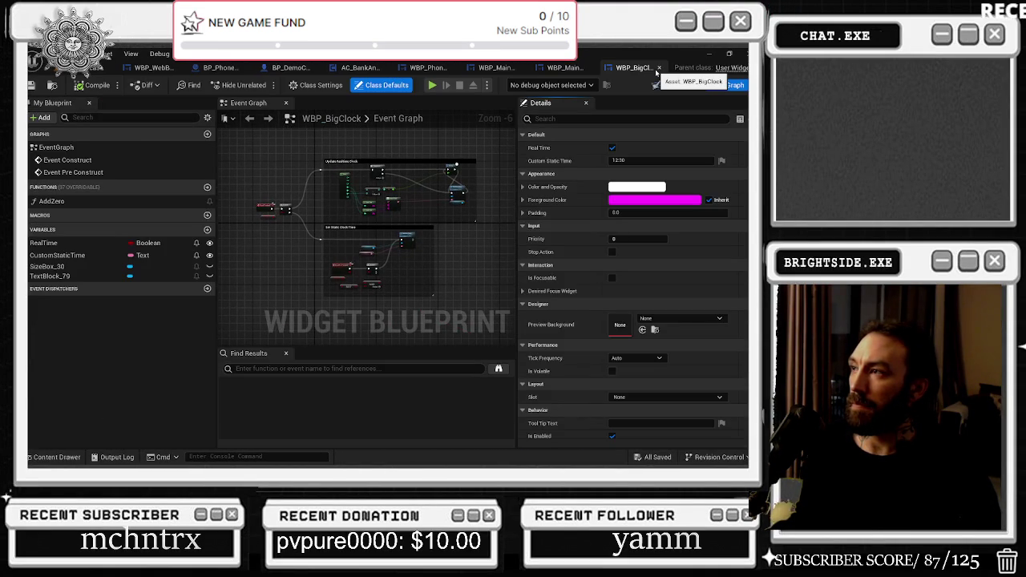
scroll(280, 212, "up", 5)
scroll(366, 199, "down", 3)
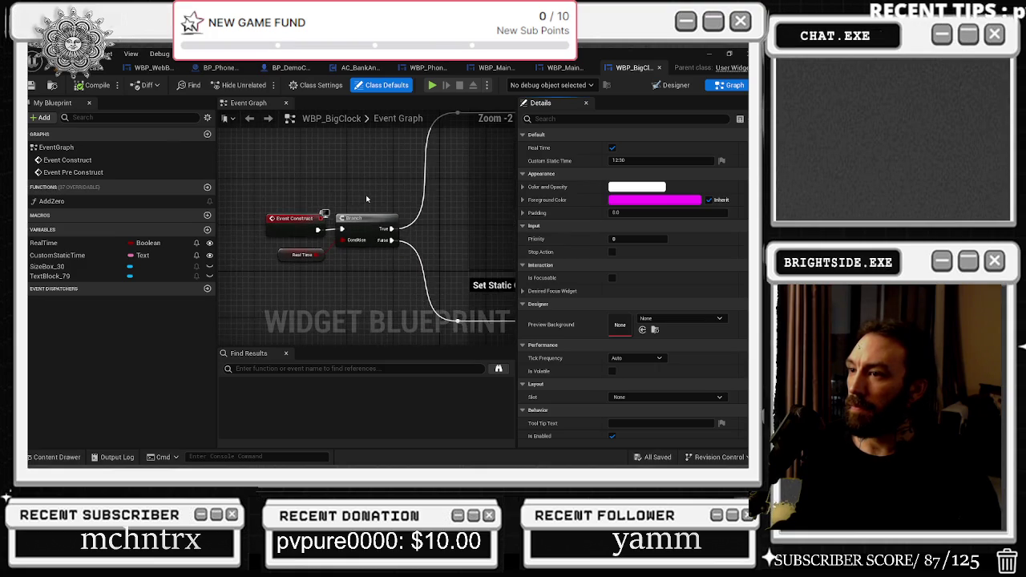
scroll(321, 217, "up", 2)
Inspect the RealTime variable, pan the Update Realtime Clock logic, and nudge the Now and add nodes.
left_click(298, 230)
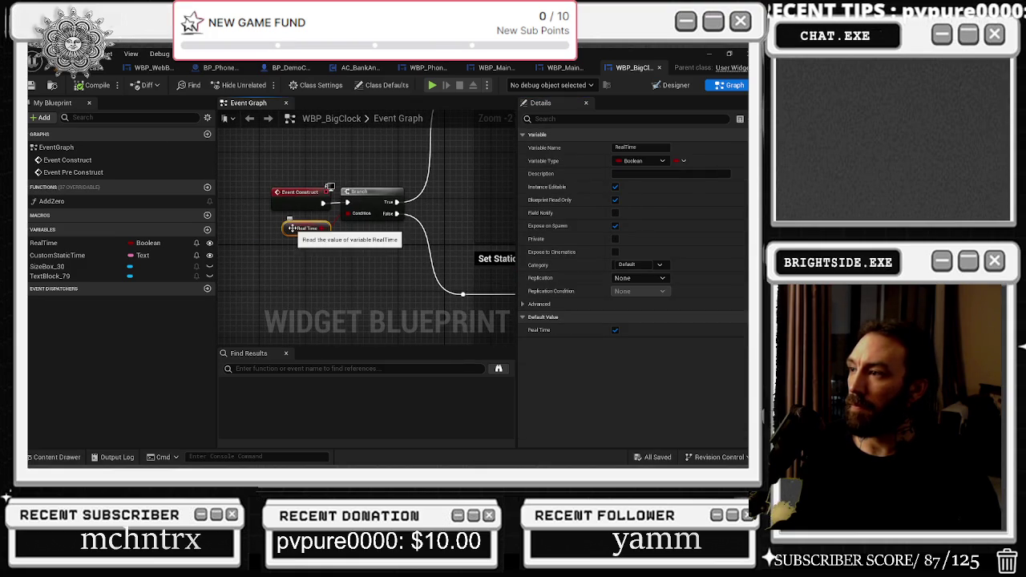
mouse_move(298, 229)
left_mouse_down()
mouse_move(218, 300)
mouse_move(228, 305)
left_mouse_up()
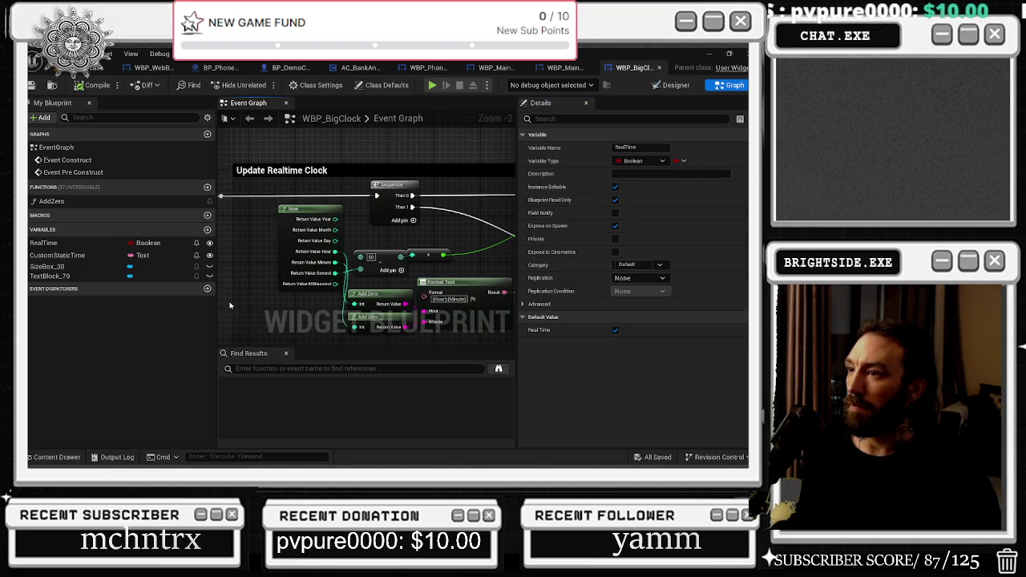
left_click_drag(509, 300, 331, 298)
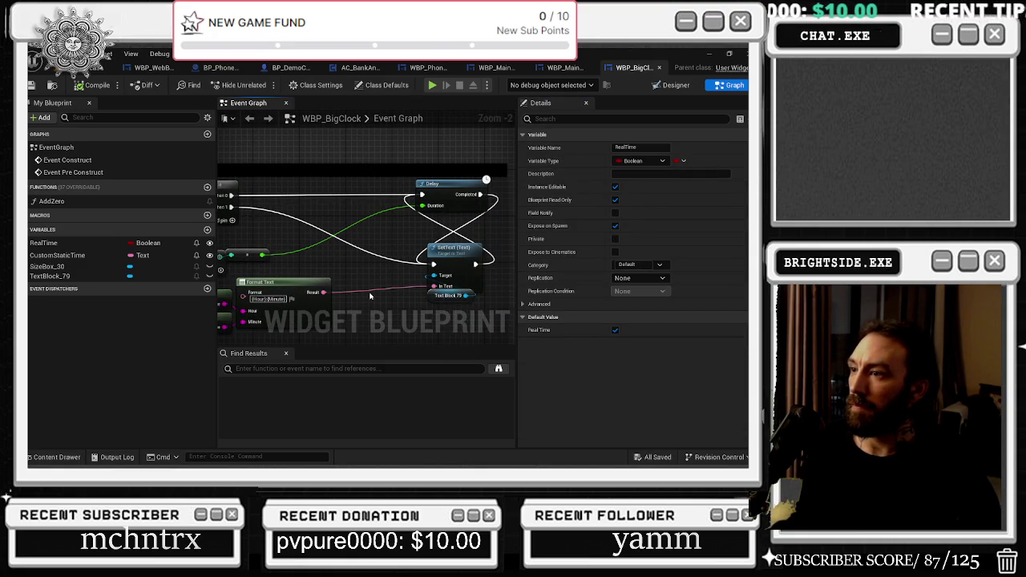
mouse_move(370, 297)
left_mouse_down()
mouse_move(401, 288)
mouse_move(437, 316)
mouse_move(377, 291)
left_mouse_up()
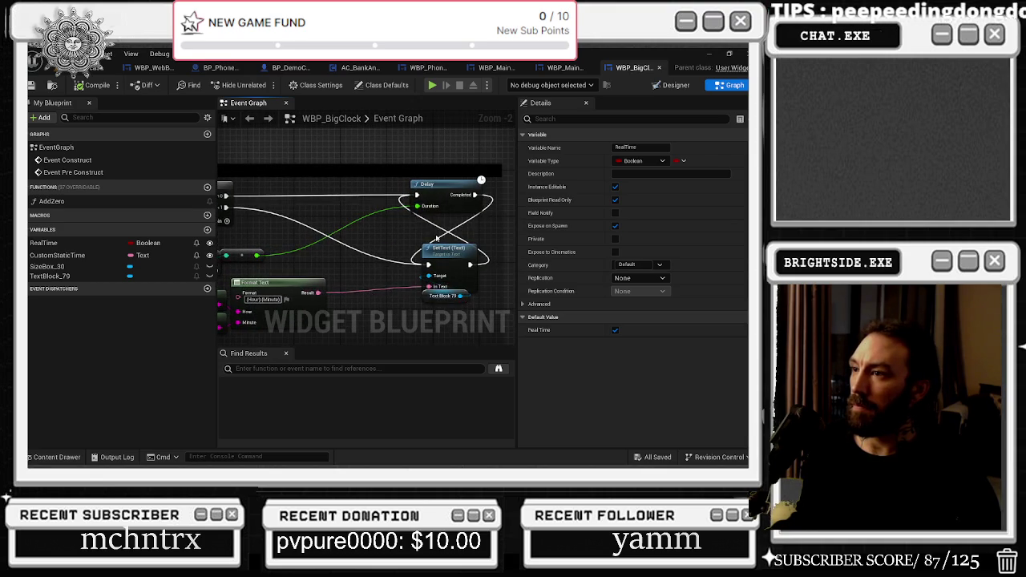
left_click_drag(437, 238, 611, 223)
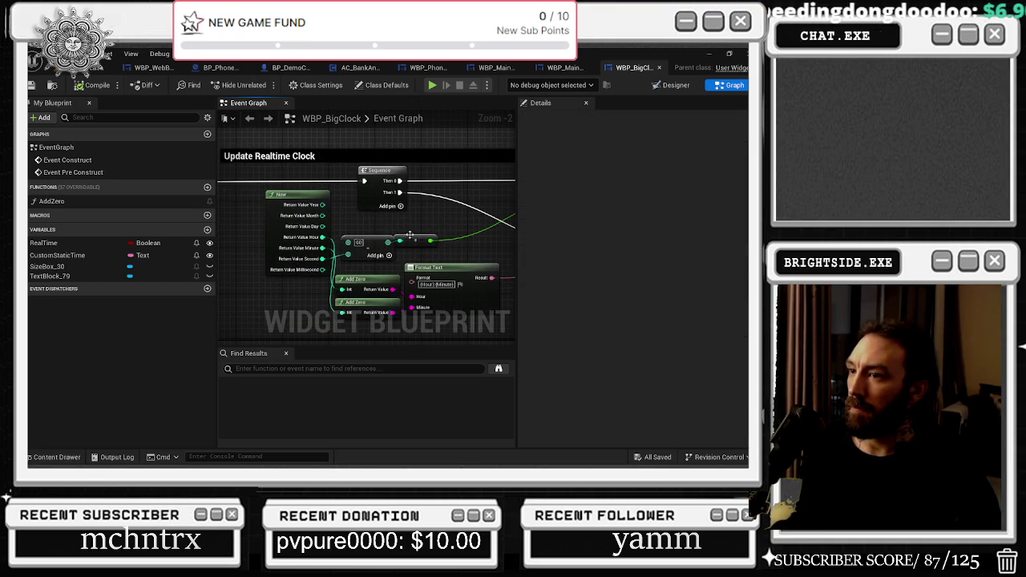
left_click_drag(410, 237, 433, 232)
left_click_drag(298, 198, 281, 197)
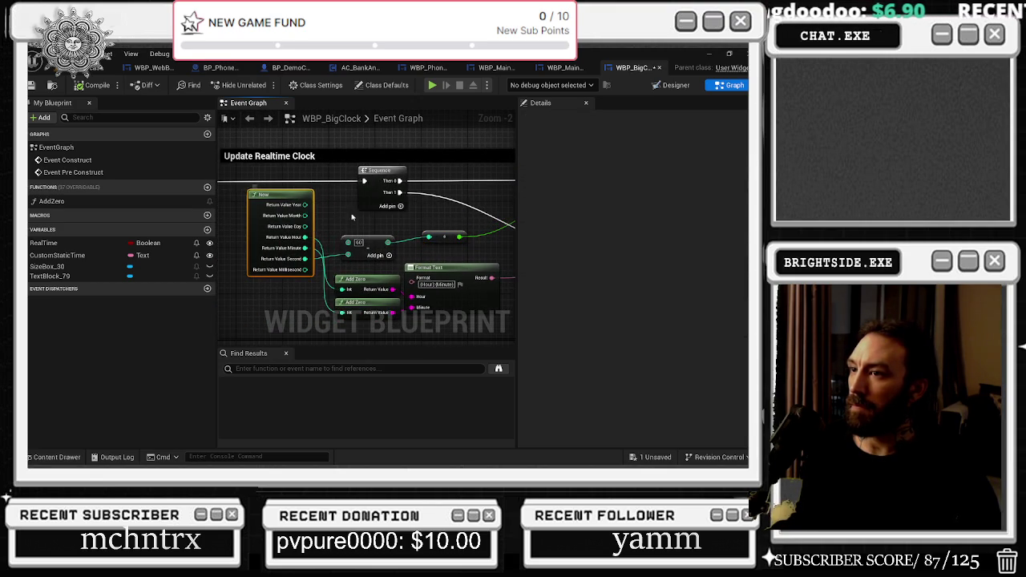
left_click_drag(396, 222, 387, 216)
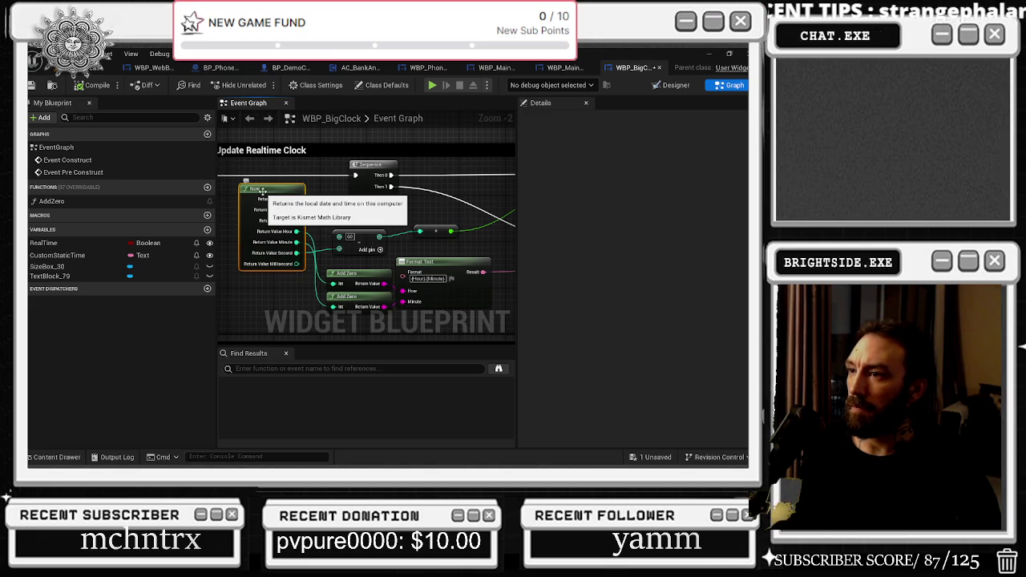
left_click_drag(262, 190, 256, 185)
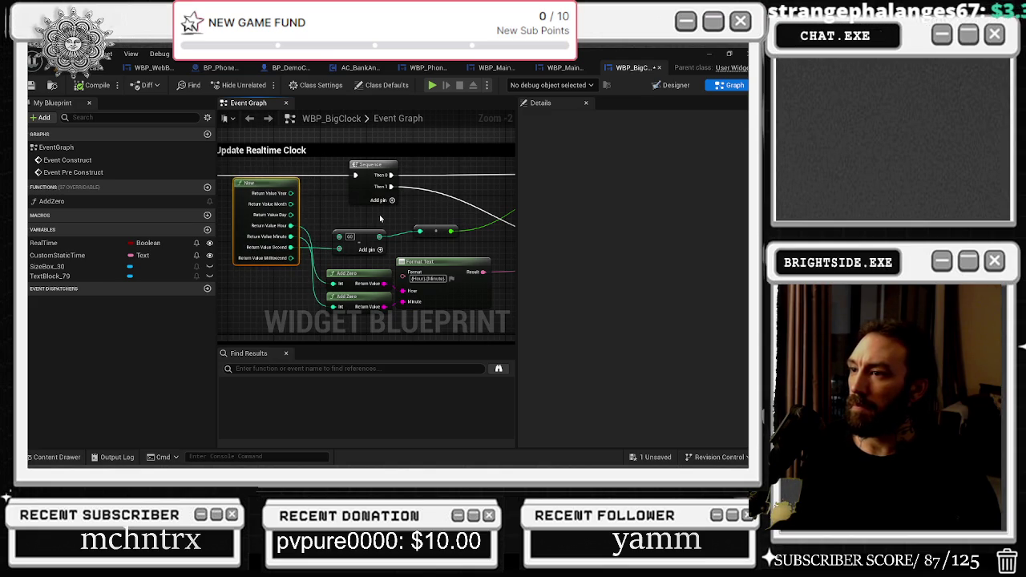
mouse_move(422, 212)
left_mouse_down()
mouse_move(355, 183)
mouse_move(361, 242)
mouse_move(453, 224)
mouse_move(345, 132)
mouse_move(329, 188)
mouse_move(382, 170)
left_mouse_up()
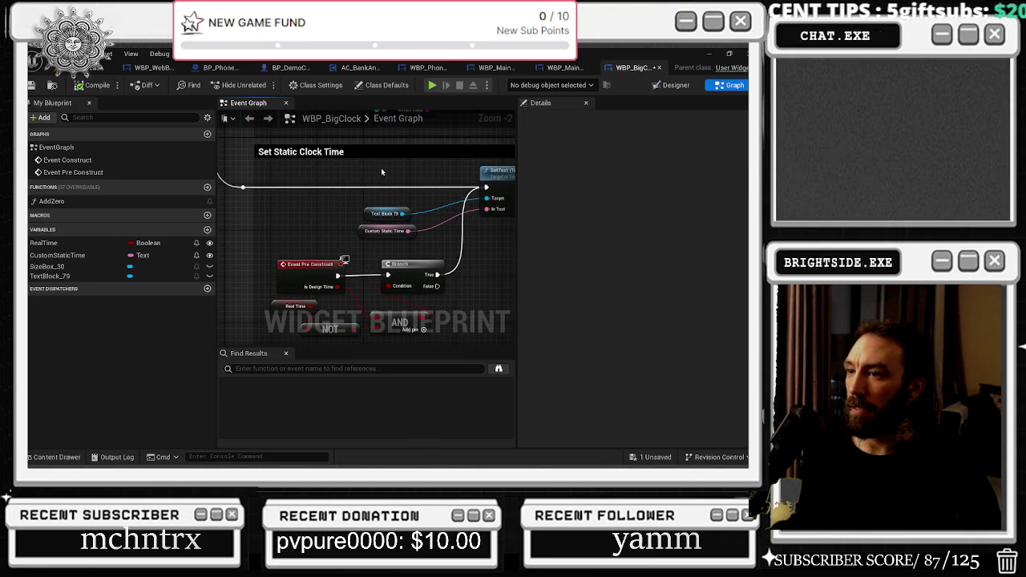
left_click_drag(317, 213, 316, 203)
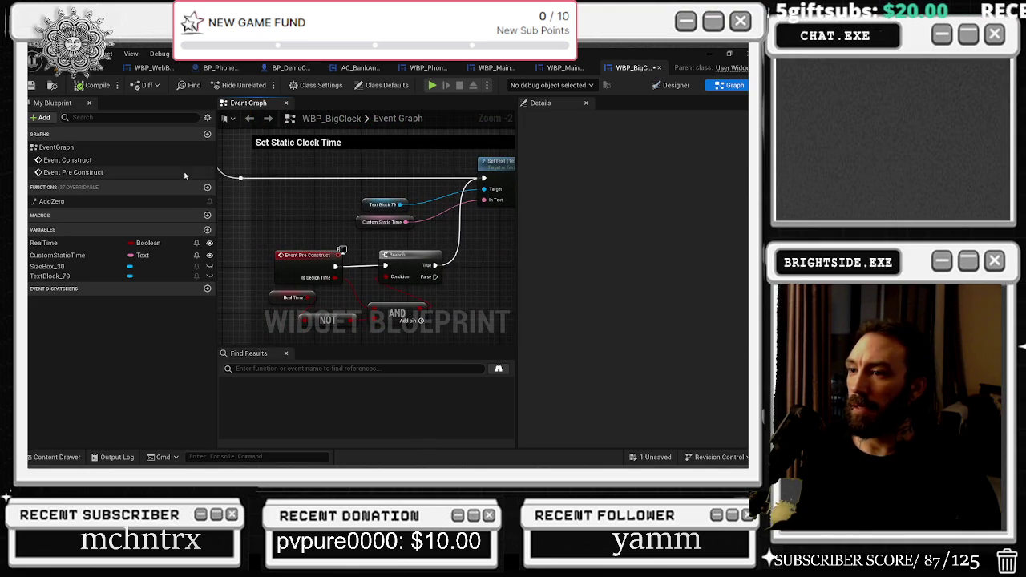
left_click(83, 70)
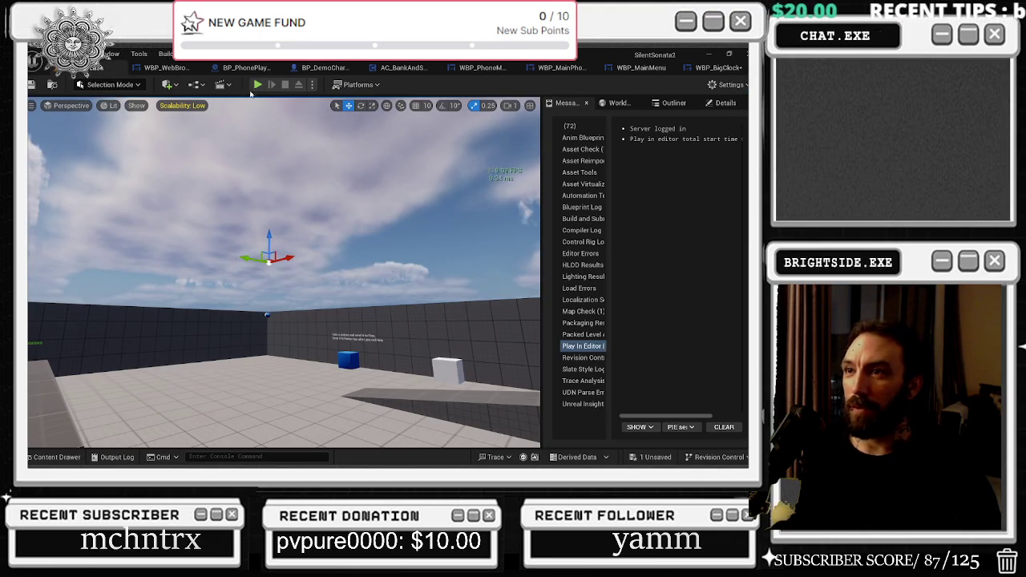
Play the level, toggle the phone with F, then view WBP_BigClock's Update Realtime Clock section.
left_click(258, 84)
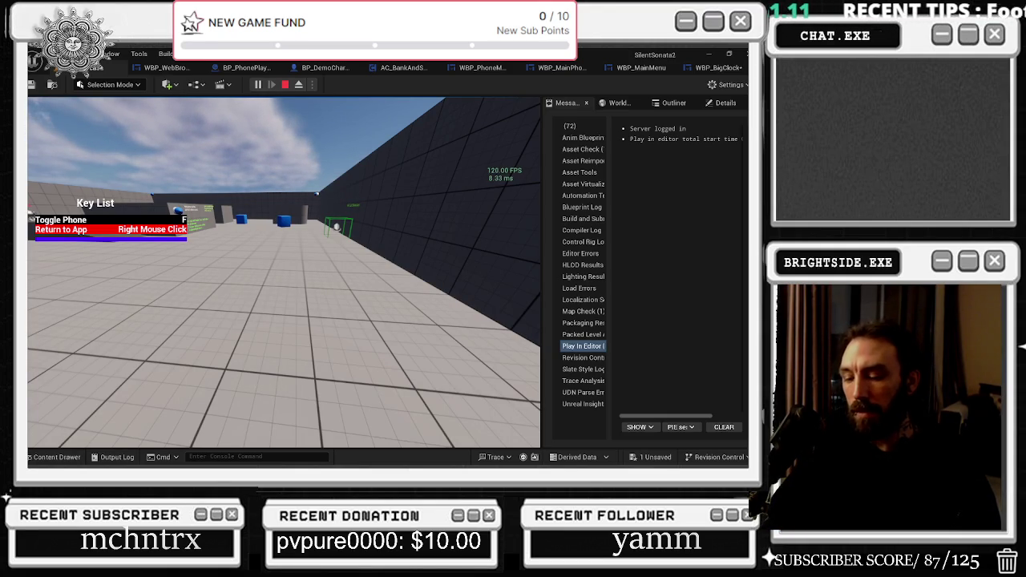
key("f")
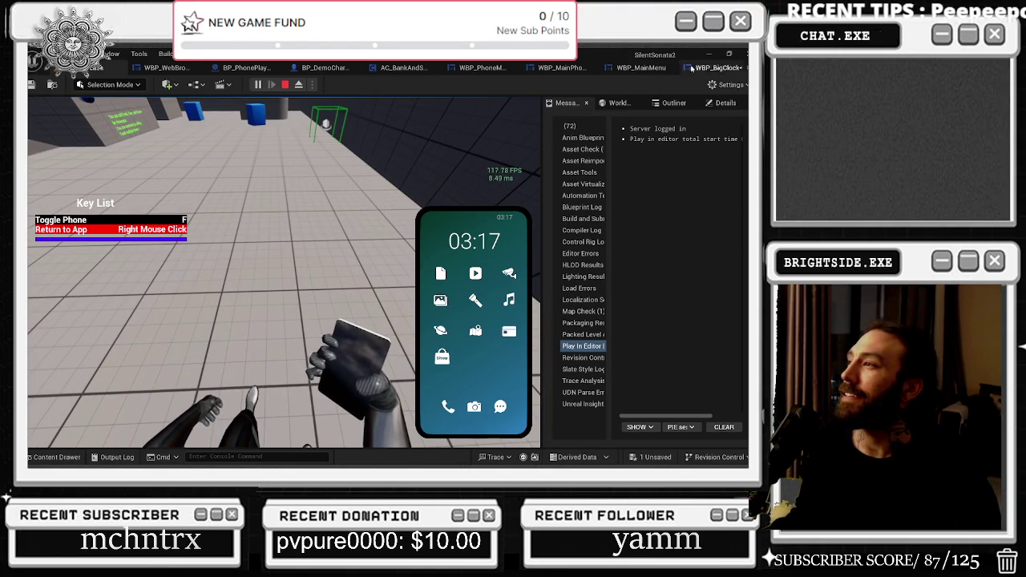
left_click(698, 71)
left_click_drag(334, 275, 329, 226)
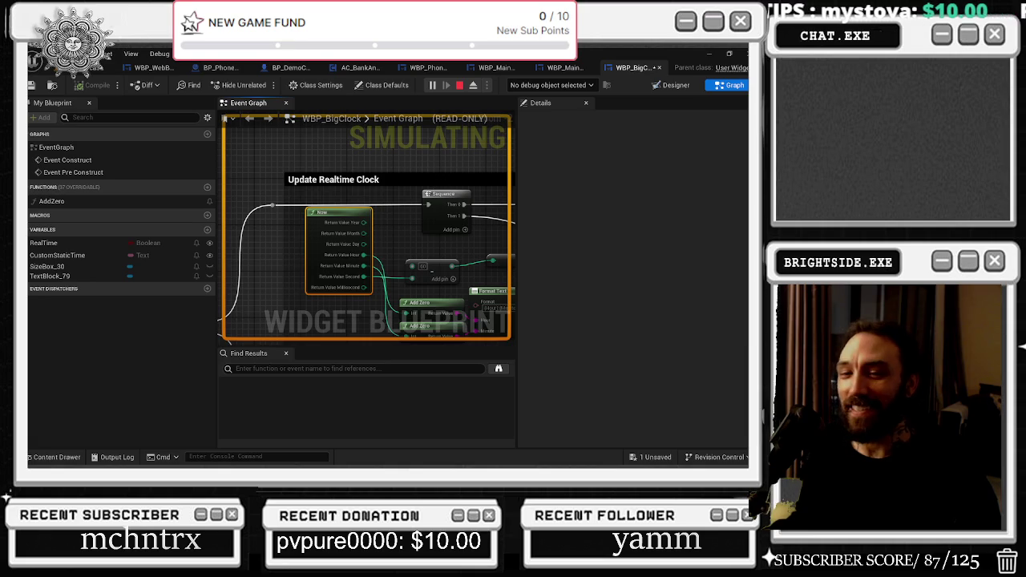
Stop the play session and save the WBP_BigClock blueprint.
scroll(449, 241, "down", 1)
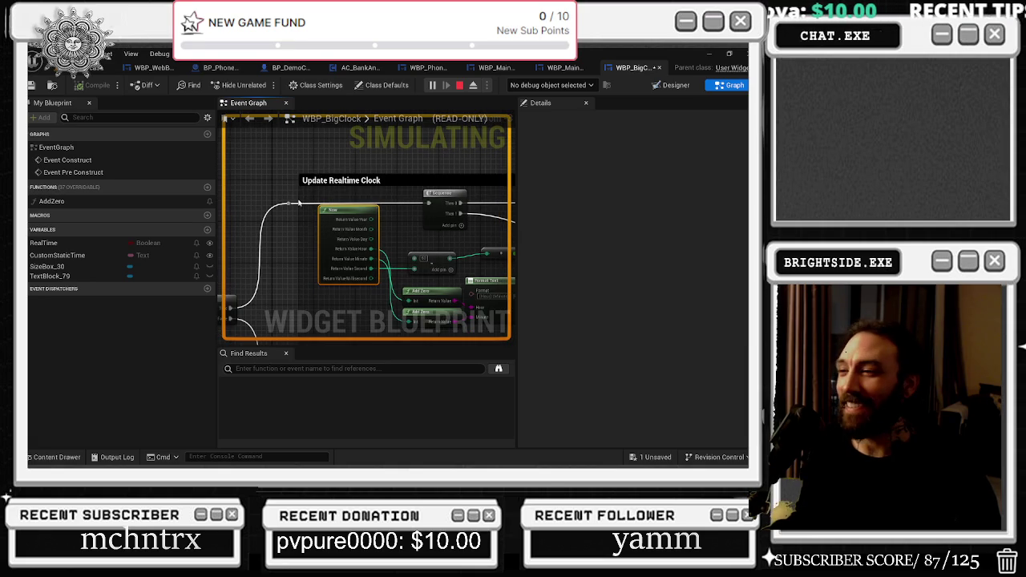
scroll(298, 198, "down", 4)
scroll(235, 229, "up", 5)
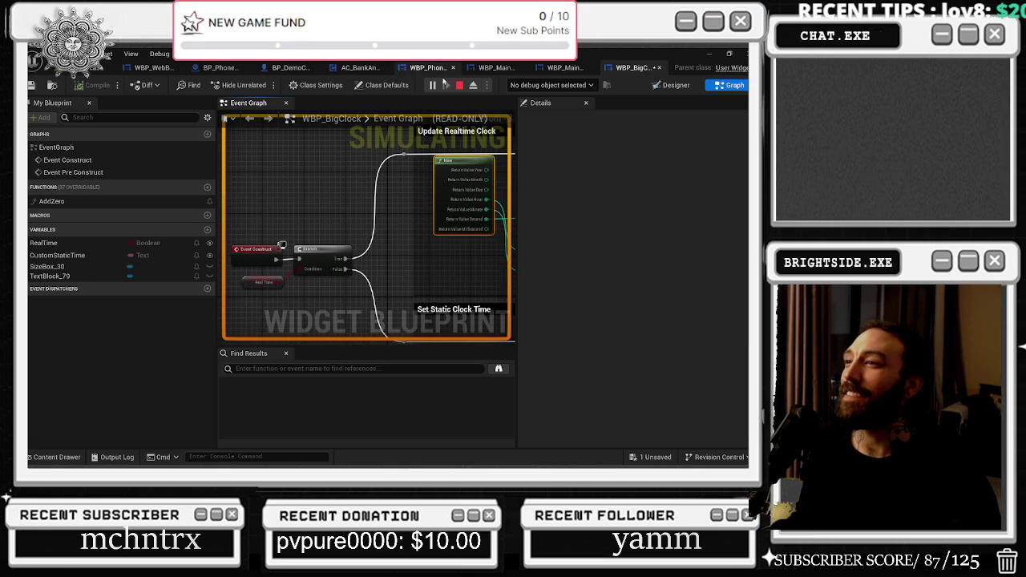
left_click(459, 85)
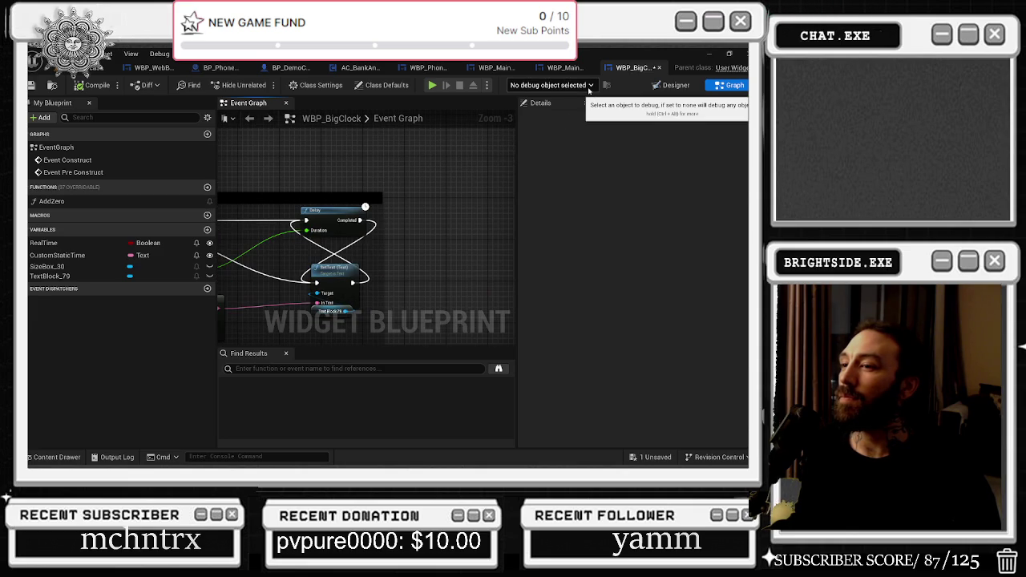
key("ctrl+s")
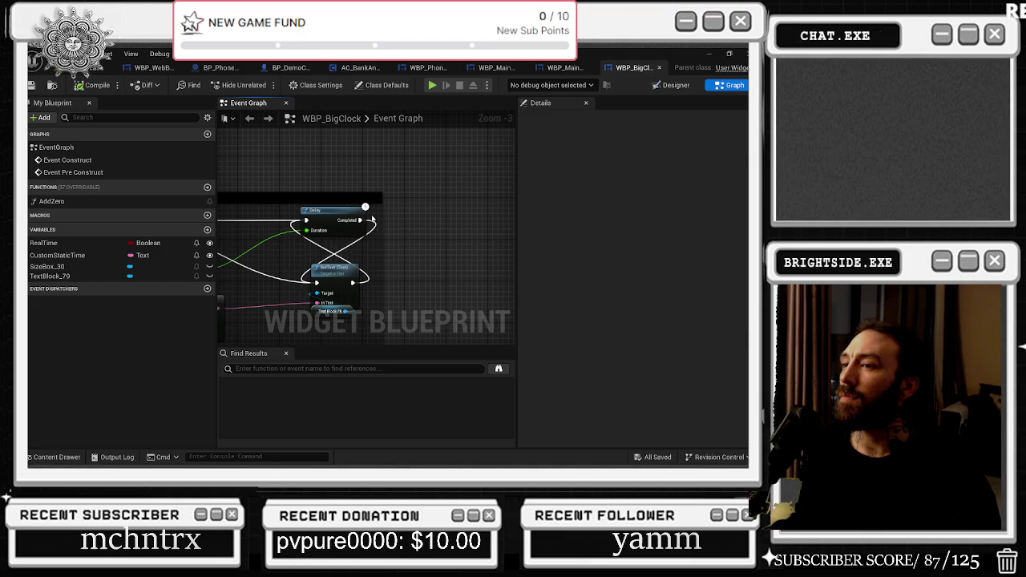
Select the Delay and SetText nodes, close the BigClock editor, and select the NoteApp icon.
left_click_drag(372, 219, 467, 208)
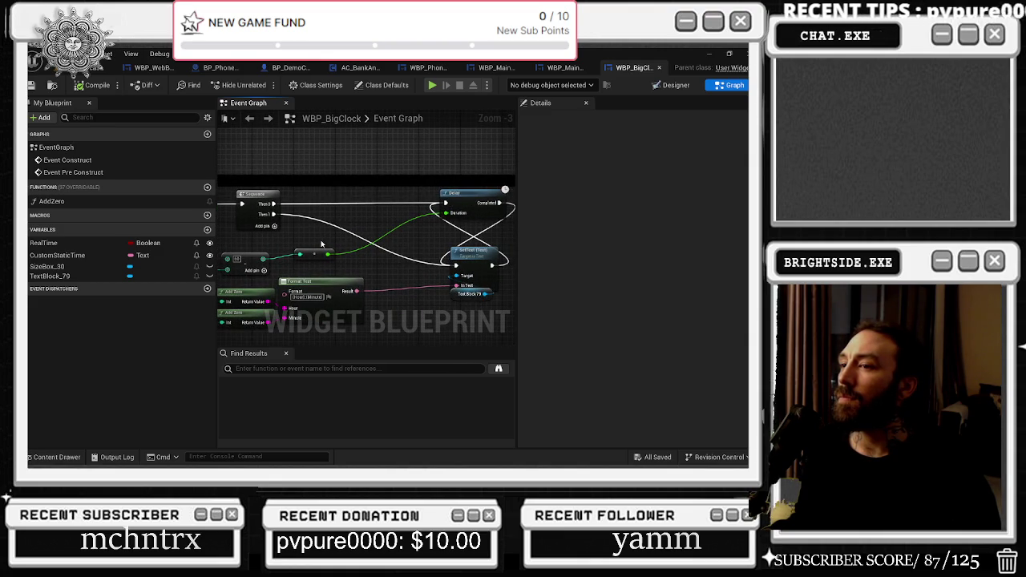
left_click_drag(322, 243, 350, 222)
left_click_drag(263, 245, 299, 245)
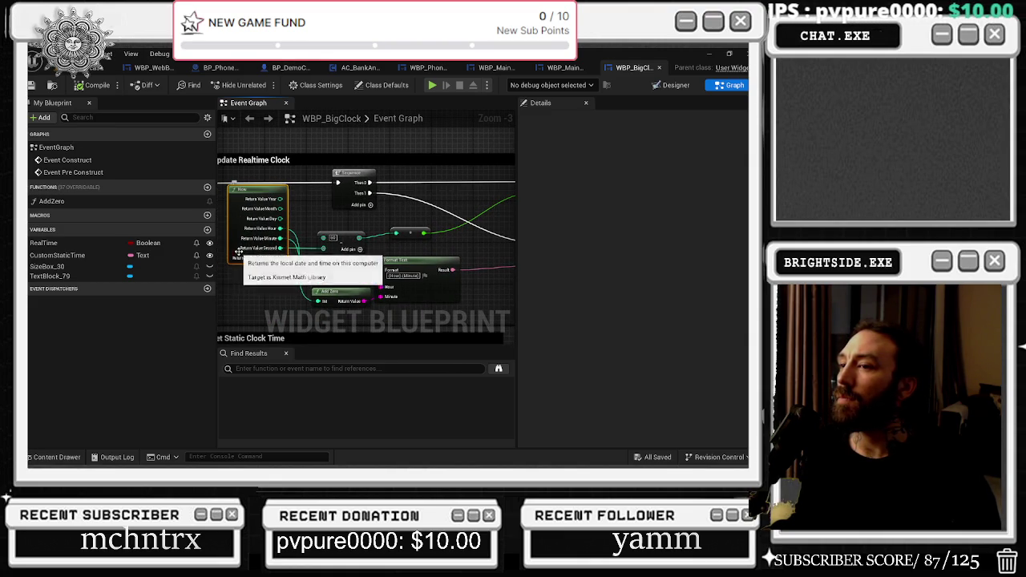
left_click_drag(482, 213, 360, 220)
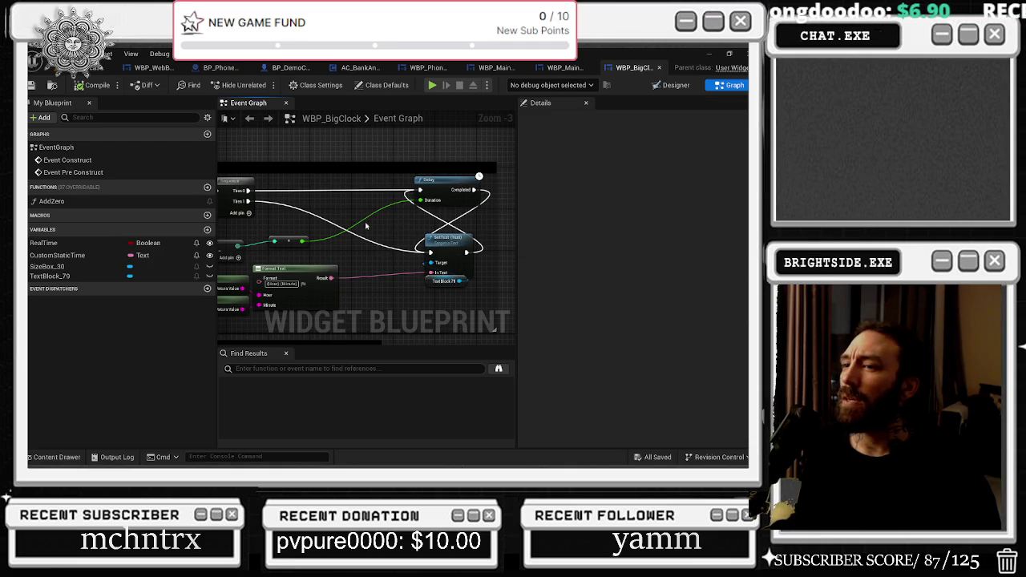
mouse_move(335, 189)
left_mouse_down()
mouse_move(433, 244)
mouse_move(439, 297)
left_mouse_up()
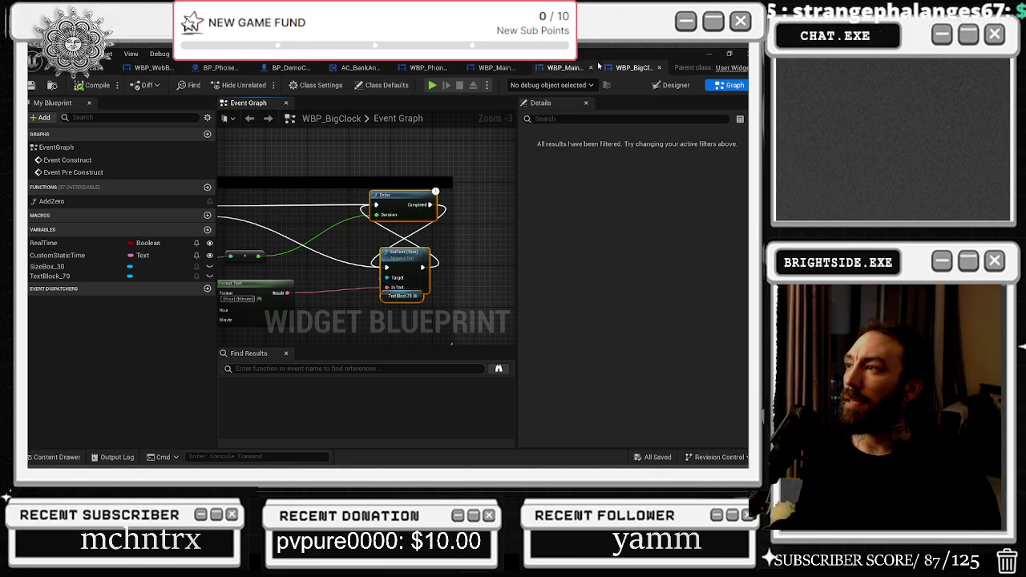
left_click(659, 68)
mouse_move(481, 240)
left_mouse_down()
mouse_move(452, 202)
mouse_move(429, 142)
left_mouse_up()
left_click(340, 287)
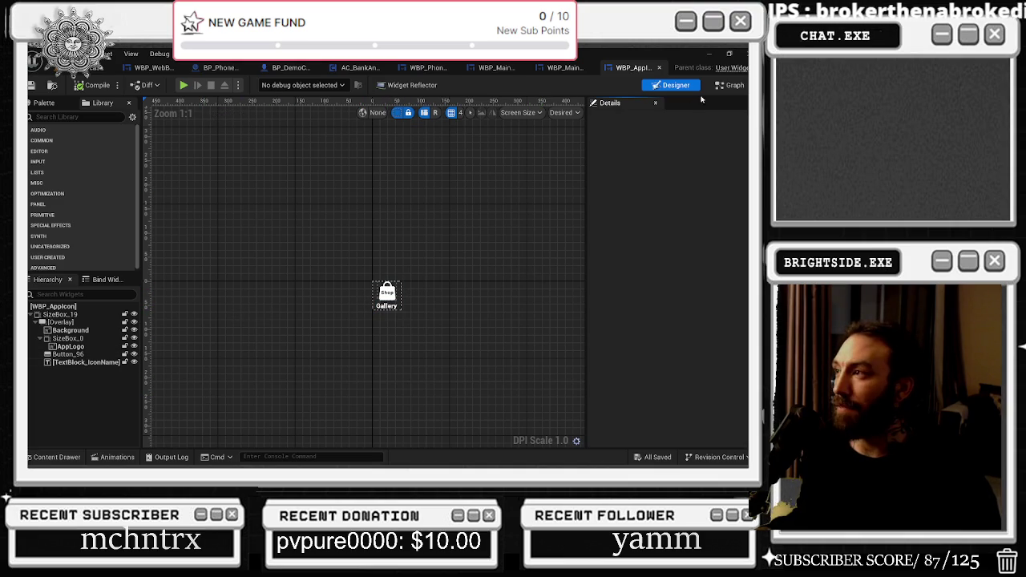
Browse WBP_AppIcon's Set Brush and SetText graph nodes, then open AC_PhoneComponent from the Content Drawer.
left_click(729, 85)
scroll(343, 158, "down", 3)
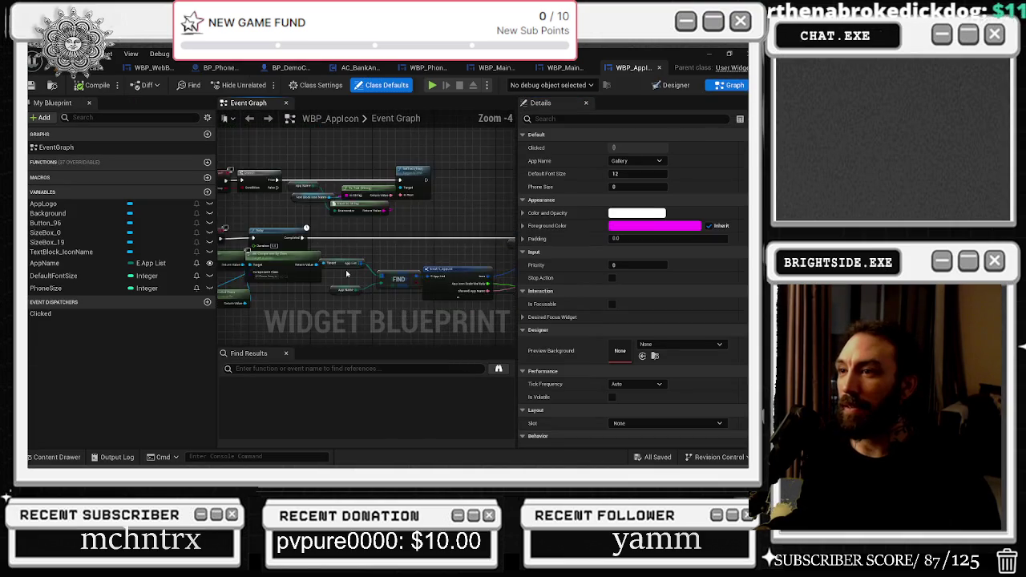
scroll(355, 237, "up", 3)
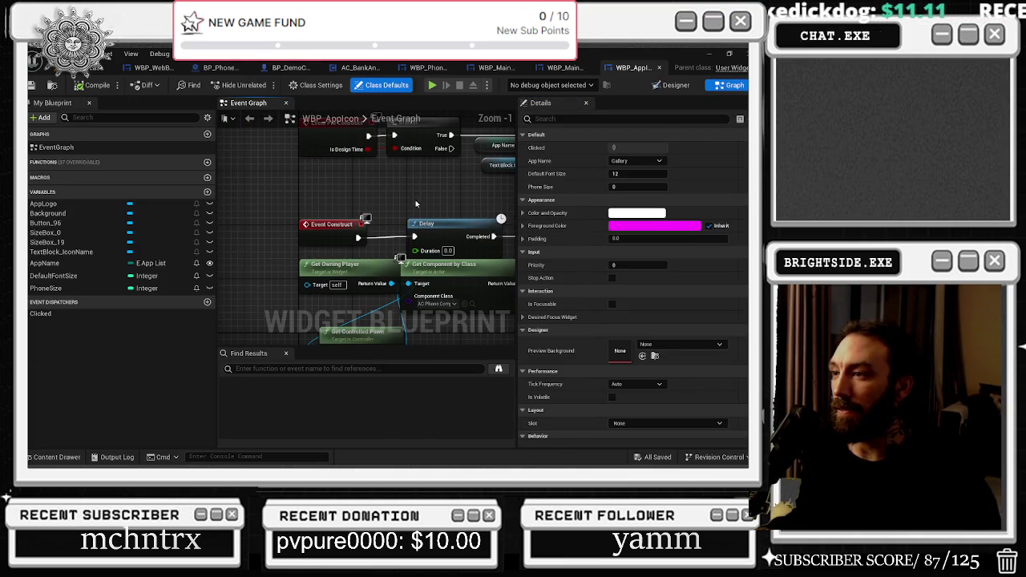
scroll(430, 202, "down", 1)
left_click_drag(432, 192, 291, 179)
mouse_move(352, 184)
left_mouse_down()
mouse_move(288, 184)
mouse_move(392, 147)
mouse_move(456, 162)
left_mouse_up()
key("ctrl+space")
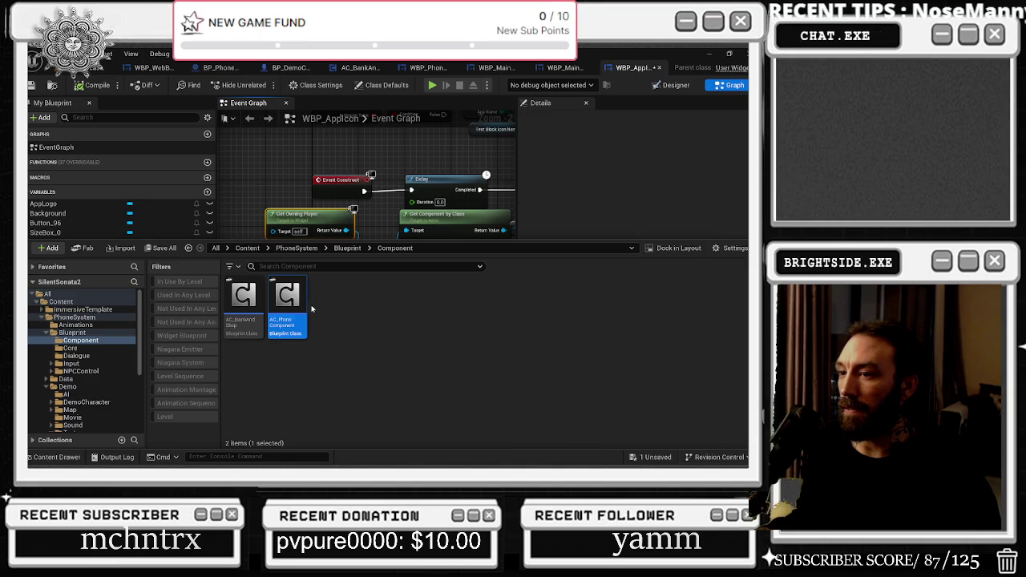
double_click(300, 308)
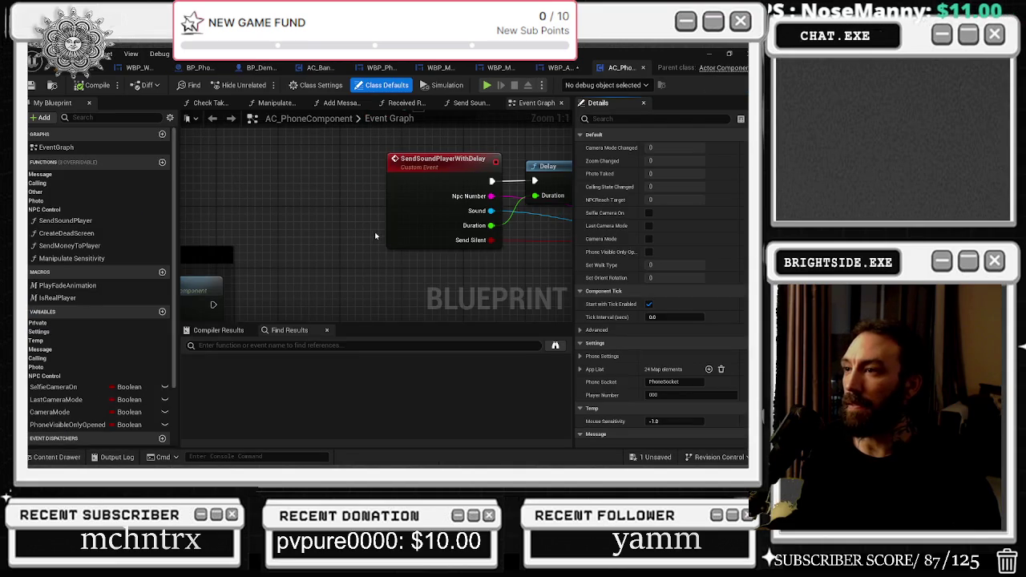
Pan the Event Graph across the camera nodes to the BeginPlay cluster.
scroll(375, 235, "down", 6)
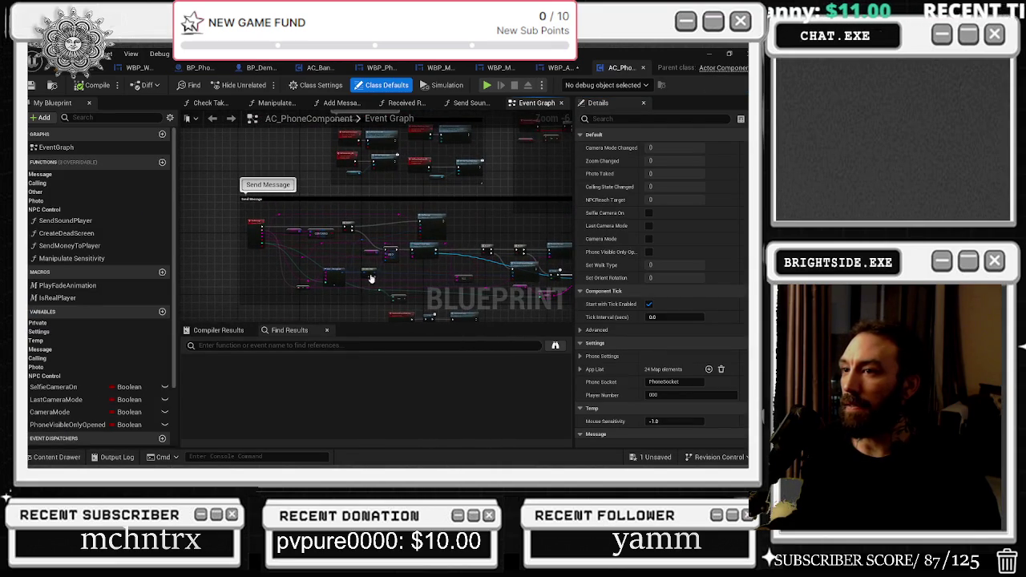
left_click_drag(381, 227, 379, 336)
left_click_drag(407, 241, 392, 319)
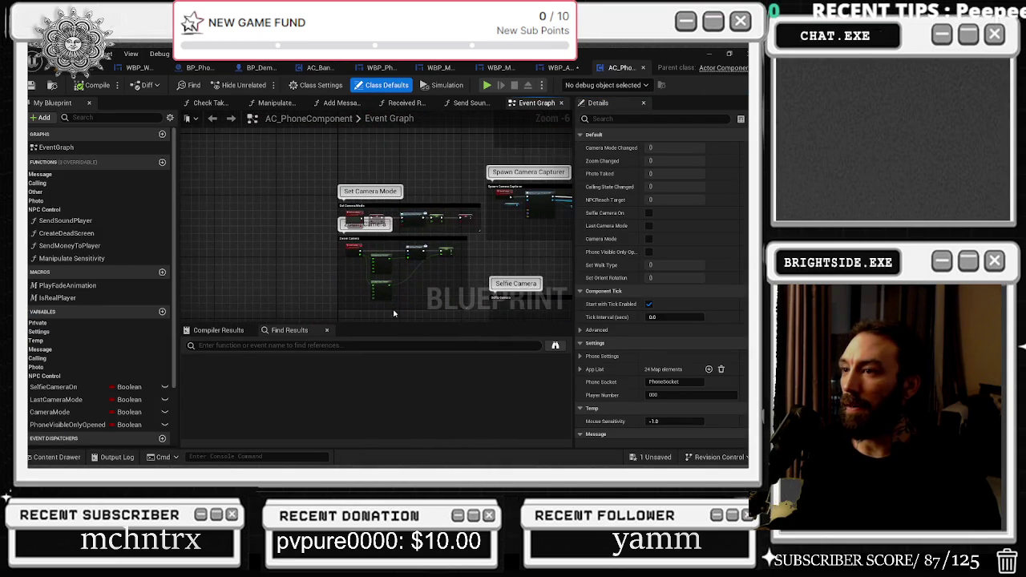
left_click_drag(460, 277, 282, 292)
mouse_move(350, 241)
left_mouse_down()
mouse_move(364, 261)
mouse_move(256, 288)
mouse_move(243, 302)
left_mouse_up()
scroll(307, 223, "up", 4)
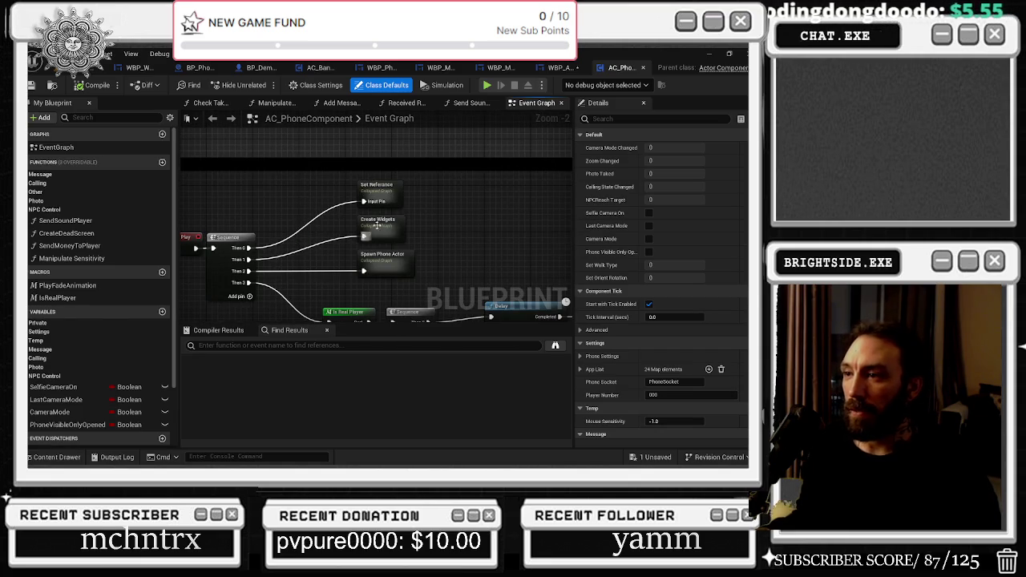
Inspect the Create Widgets graph's phone main screen widget and phone toggle nodes, then go back.
double_click(365, 234)
scroll(207, 211, "up", 4)
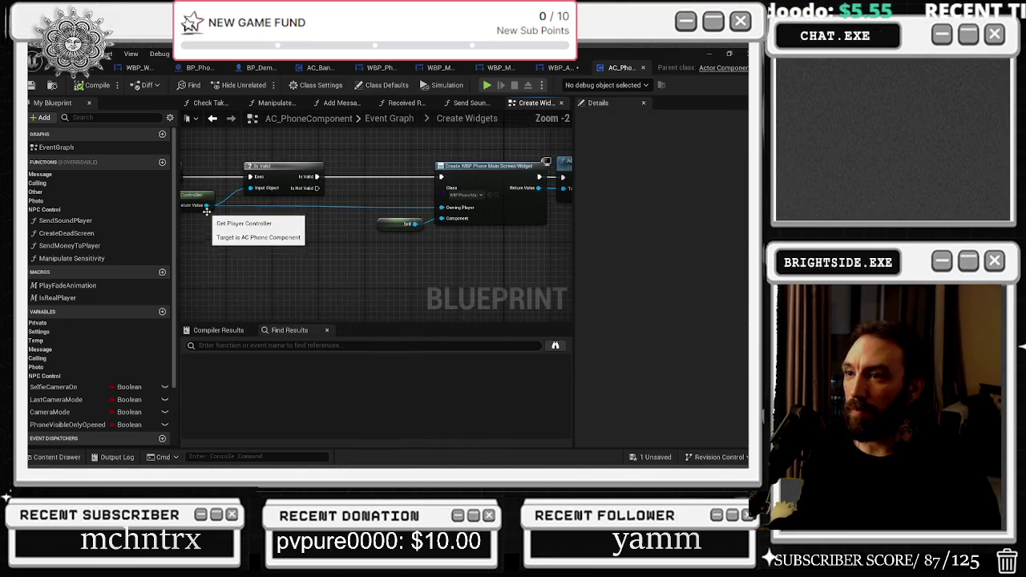
left_click_drag(512, 194, 365, 220)
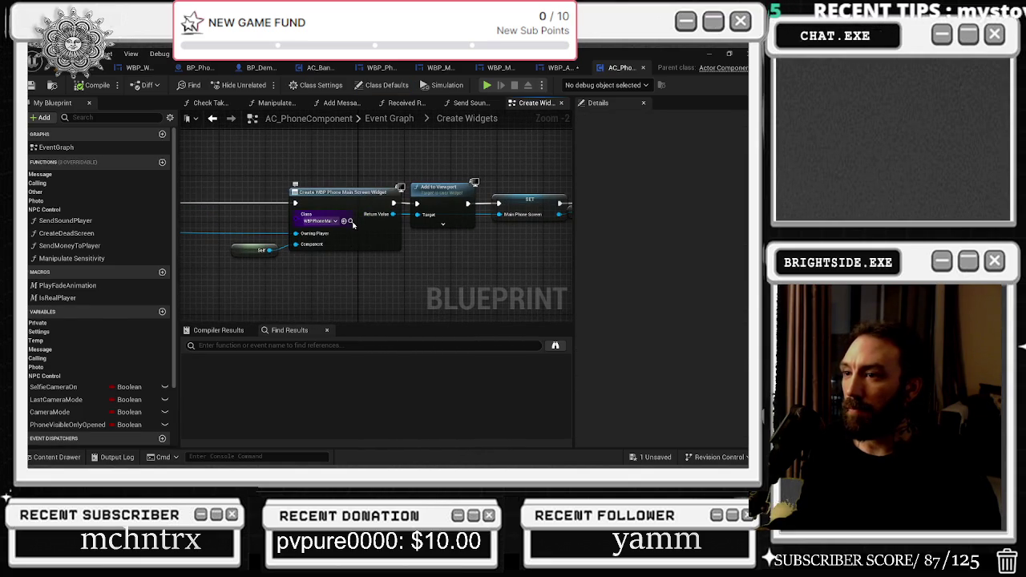
left_click(350, 221)
left_click(505, 153)
mouse_move(504, 153)
left_mouse_down()
mouse_move(337, 153)
mouse_move(254, 165)
mouse_move(204, 195)
left_mouse_up()
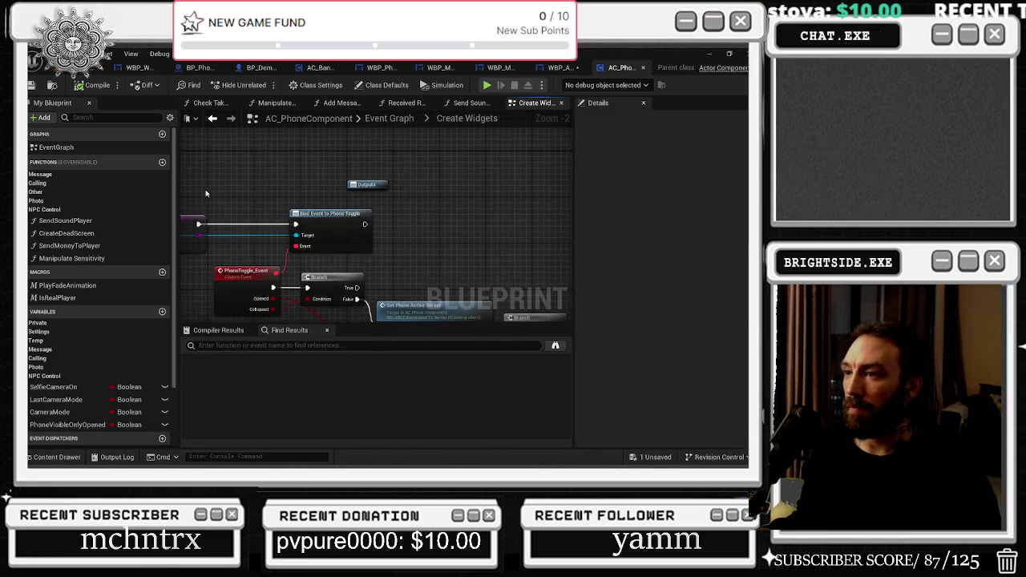
mouse_move(288, 194)
left_mouse_down()
mouse_move(297, 164)
mouse_move(210, 109)
left_mouse_up()
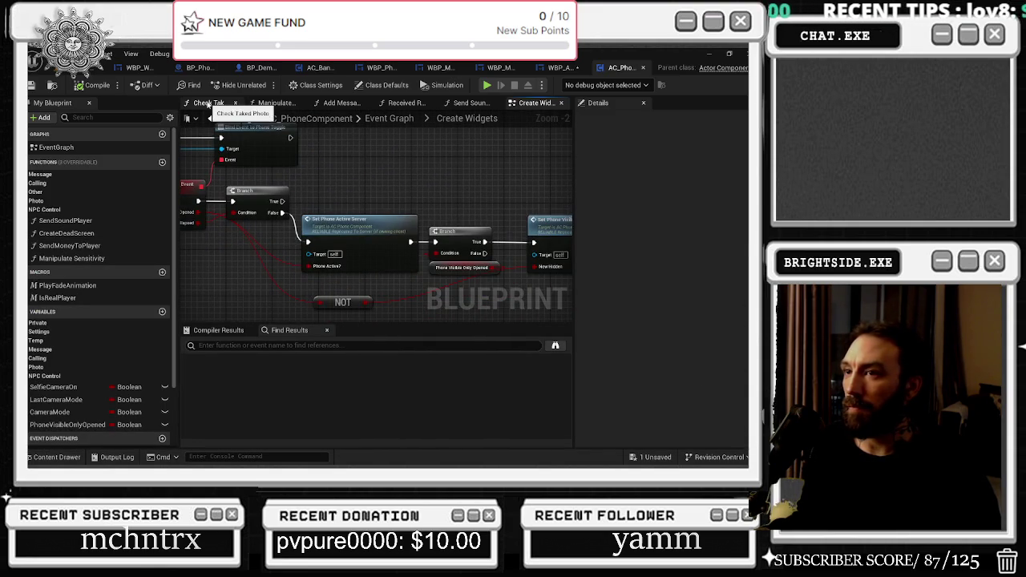
left_click(213, 118)
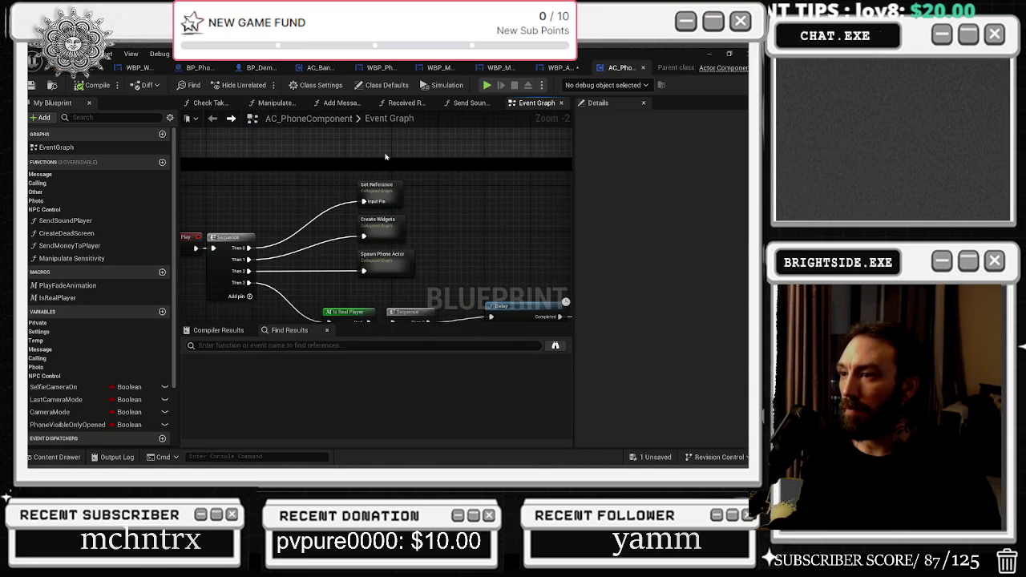
Close the Send Sound and Received Replay function tabs.
left_click(497, 103)
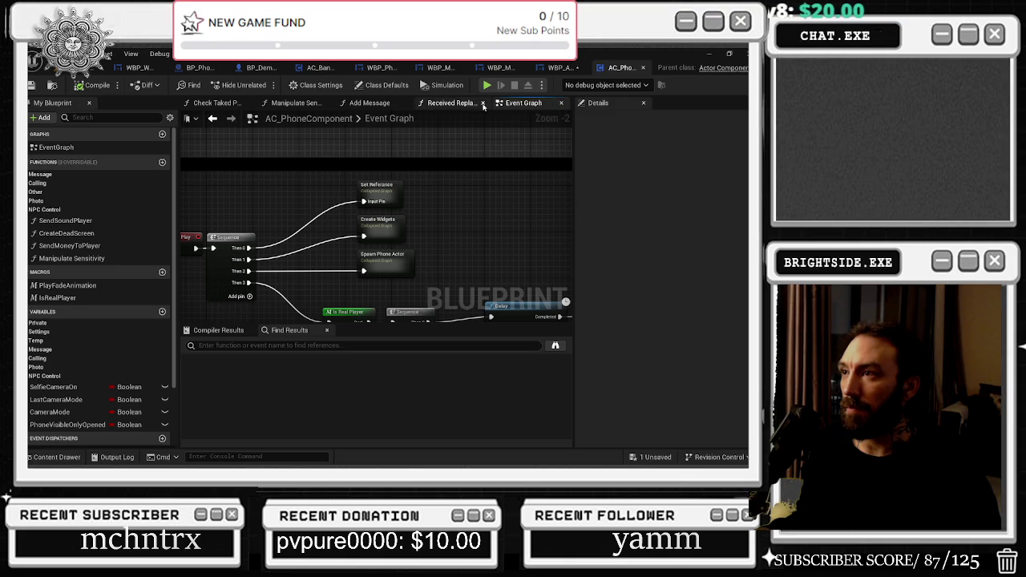
left_click(480, 102)
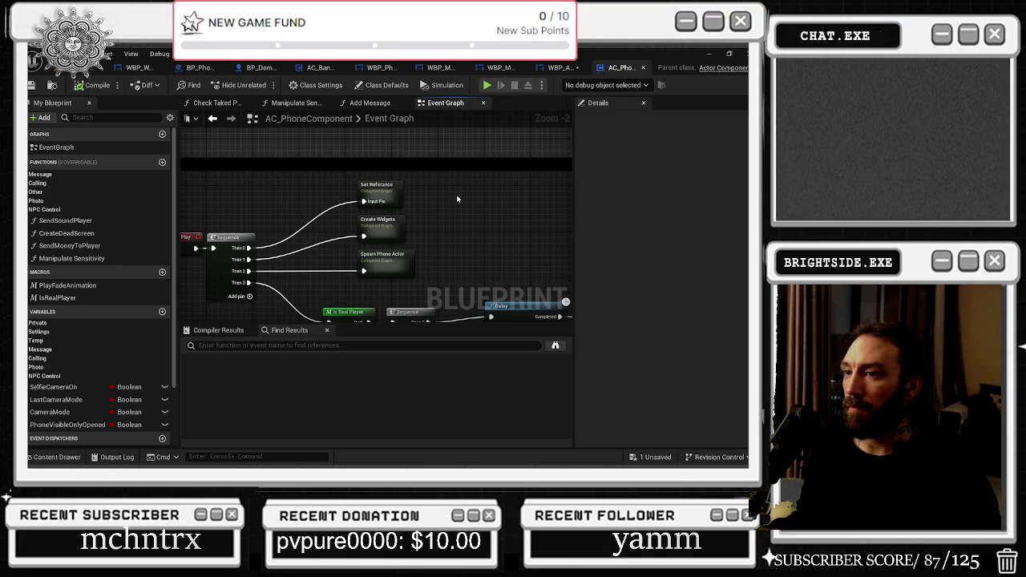
scroll(456, 198, "down", 2)
left_click_drag(452, 207, 317, 160)
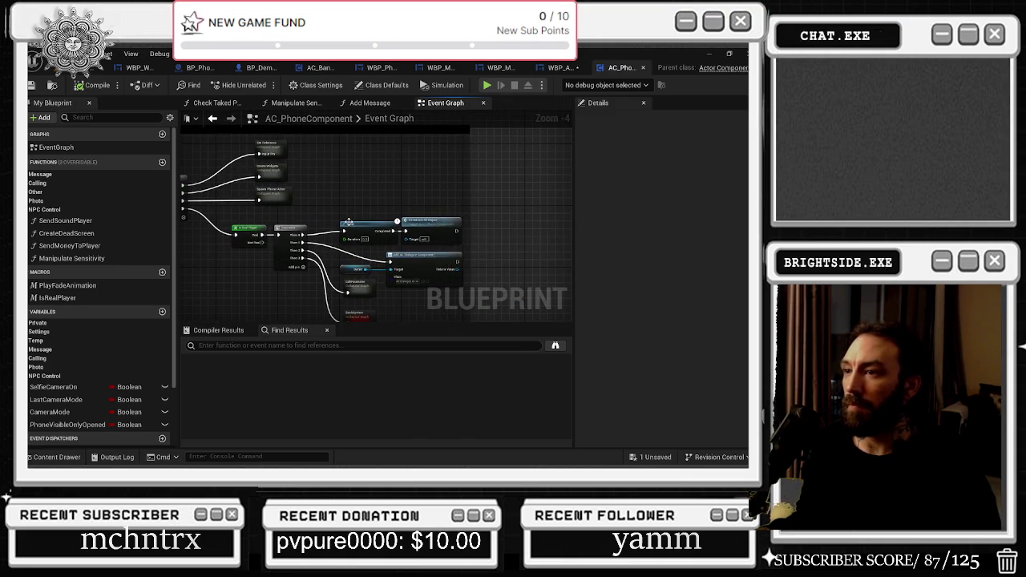
scroll(405, 287, "up", 4)
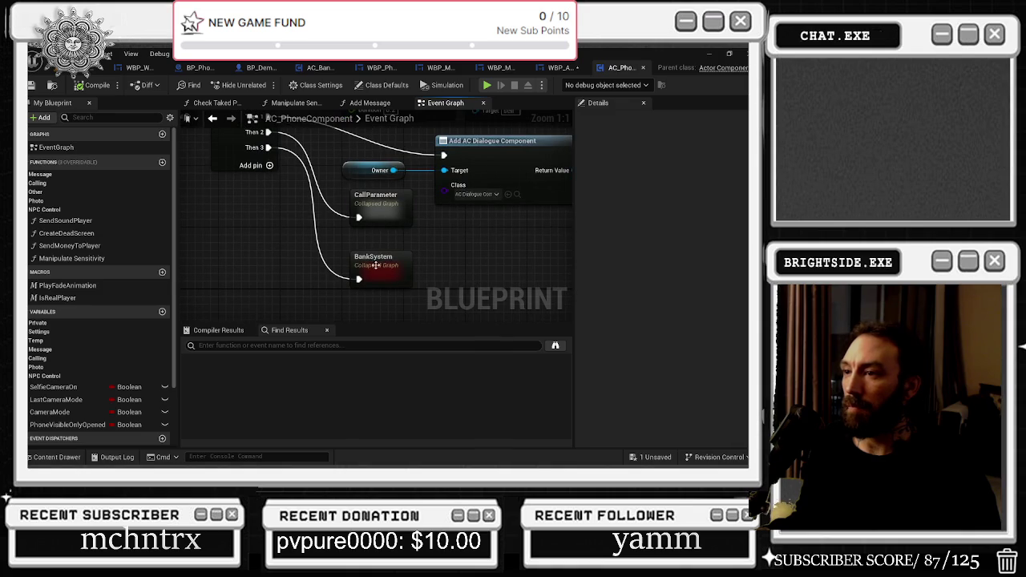
In the BankSystem graph, move the NPC Phone Object List node down and check the bank component asset.
double_click(371, 262)
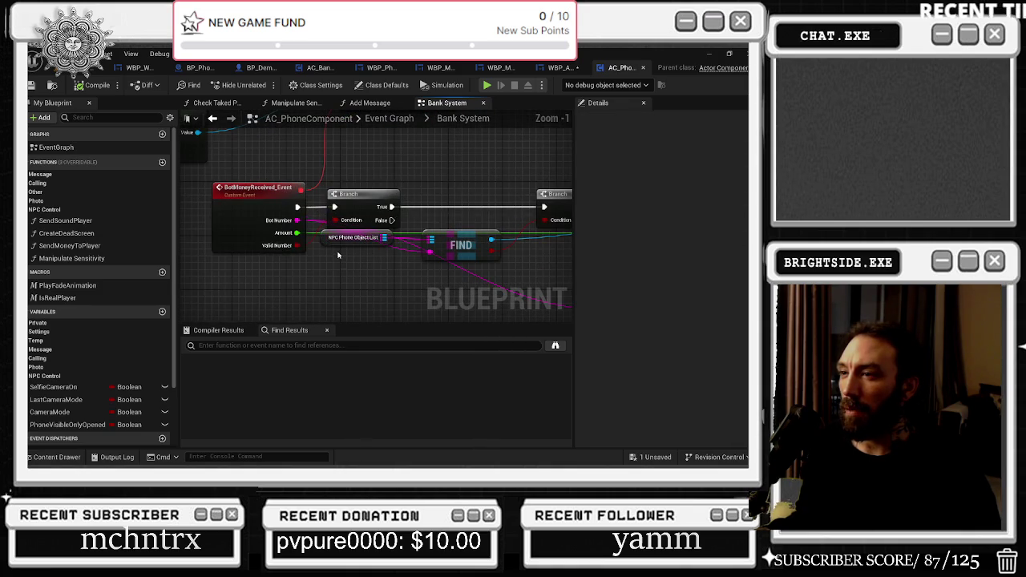
left_click_drag(331, 241, 322, 272)
left_click_drag(244, 174, 509, 259)
mouse_move(410, 266)
left_mouse_down()
mouse_move(241, 192)
mouse_move(413, 200)
mouse_move(416, 238)
left_mouse_up()
left_click(413, 238)
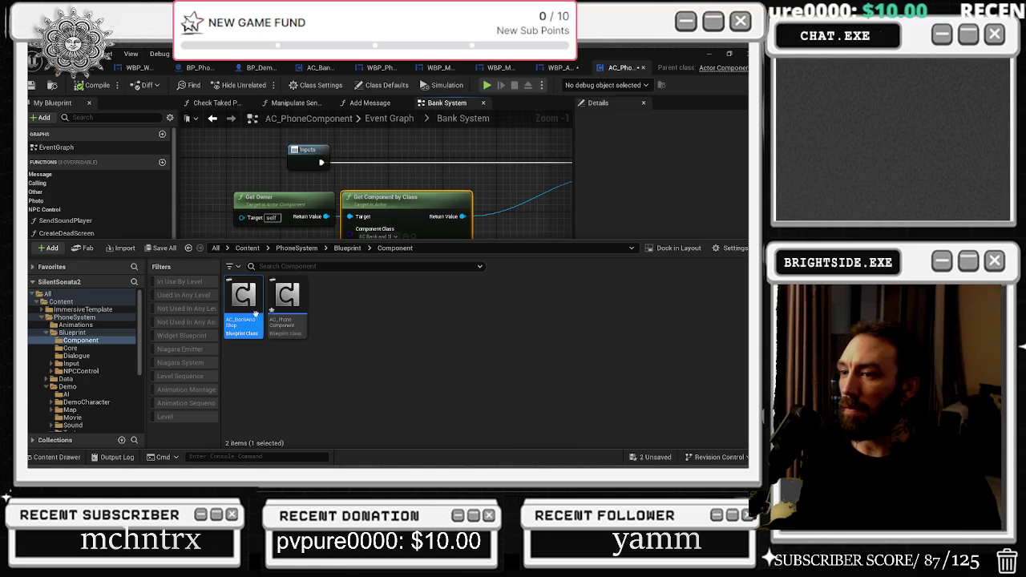
left_click(318, 130)
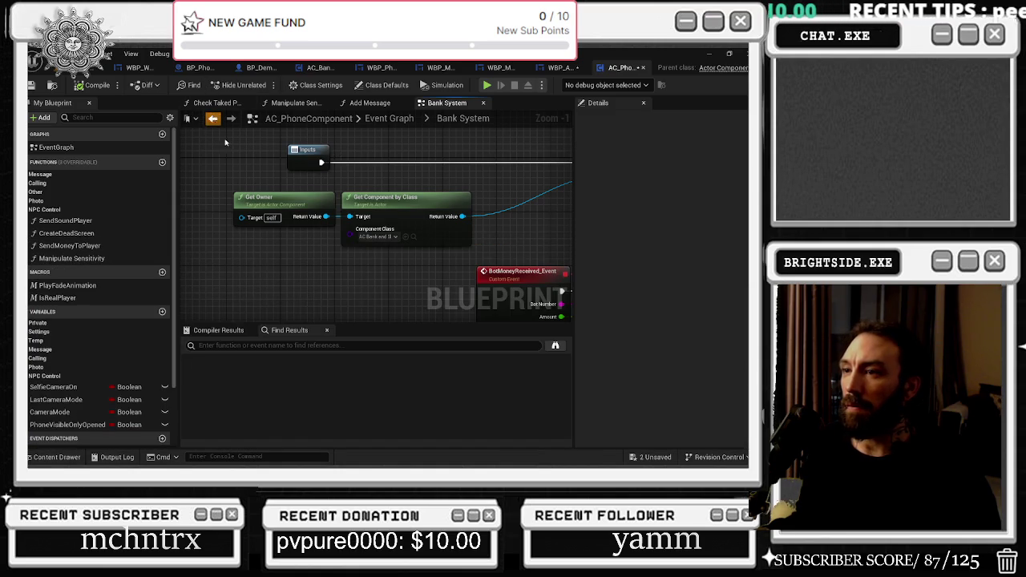
Back in the Event Graph, review the camera and flashlight nodes.
left_click(212, 118)
mouse_move(388, 243)
left_mouse_down()
mouse_move(419, 199)
mouse_move(344, 197)
mouse_move(273, 132)
mouse_move(289, 241)
mouse_move(297, 192)
mouse_move(321, 160)
mouse_move(270, 137)
left_mouse_up()
mouse_move(361, 264)
left_mouse_down()
mouse_move(343, 264)
mouse_move(451, 160)
mouse_move(446, 152)
mouse_move(568, 165)
mouse_move(564, 293)
mouse_move(546, 339)
left_mouse_up()
mouse_move(622, 74)
left_mouse_down()
mouse_move(540, 168)
mouse_move(299, 136)
mouse_move(333, 230)
left_mouse_up()
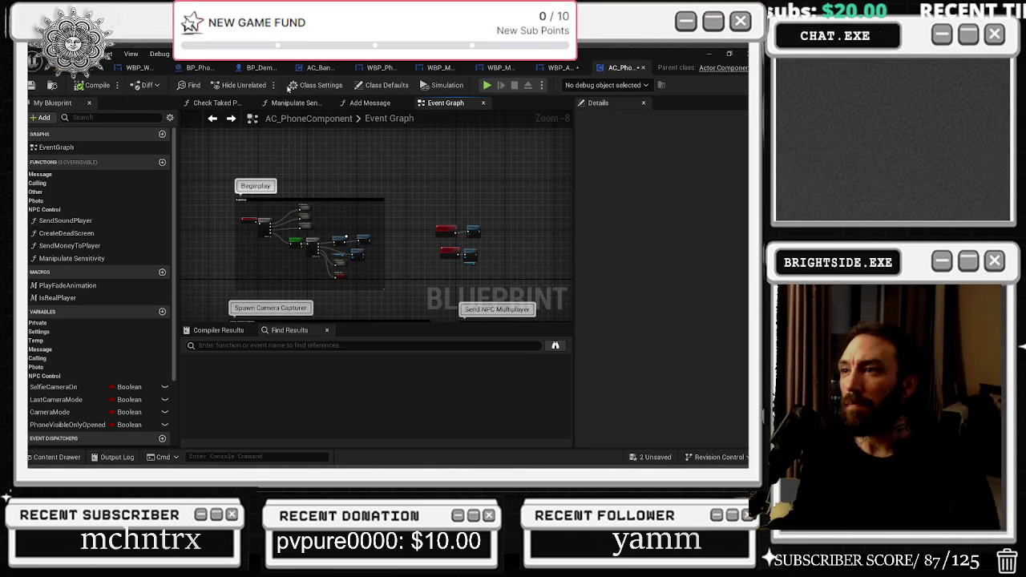
From Add Message, open the IsRealPlayer macro and nudge its Get Owner node right.
left_click(370, 102)
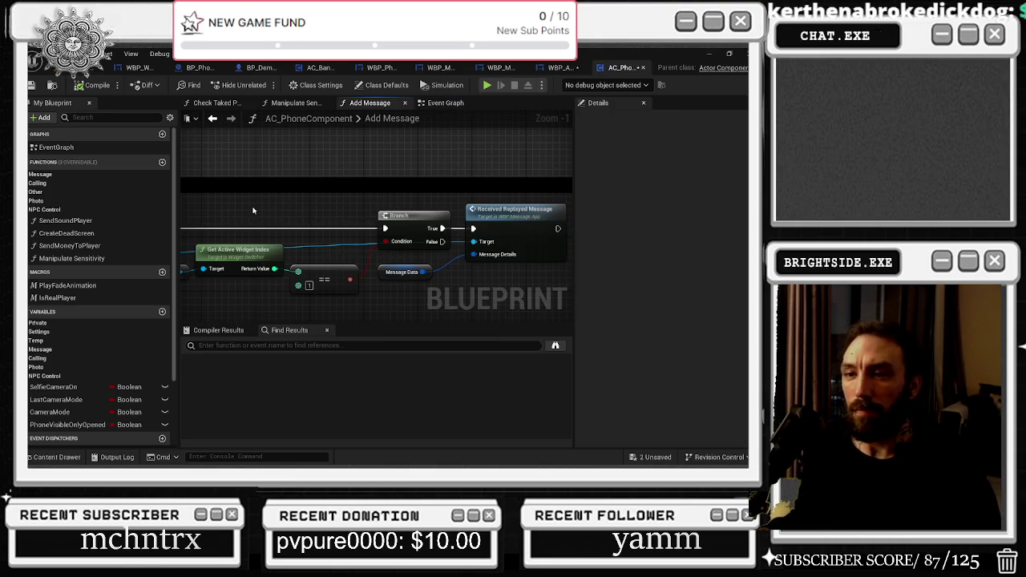
left_click(91, 300)
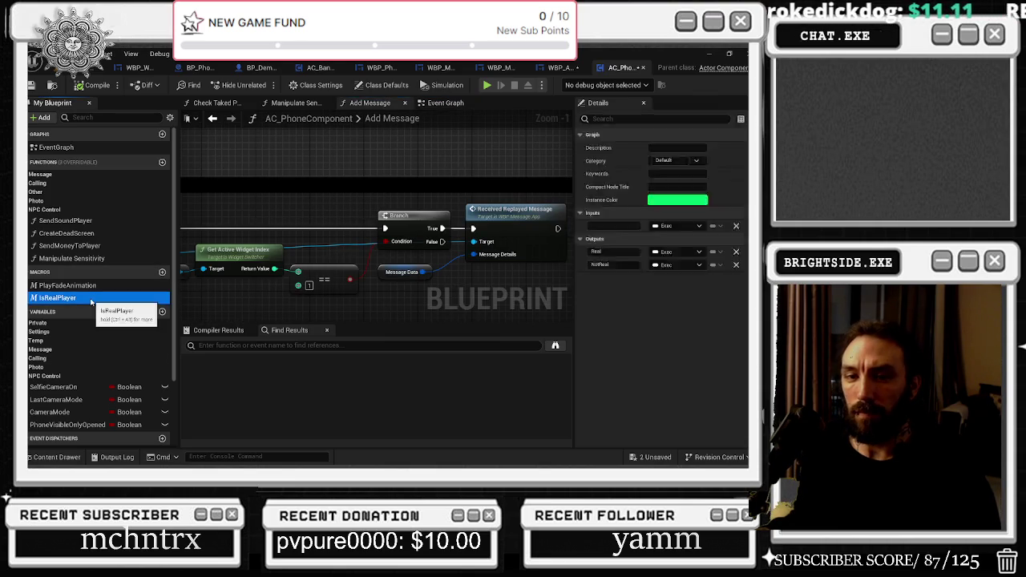
double_click(91, 300)
left_click(249, 222)
scroll(250, 222, "up", 2)
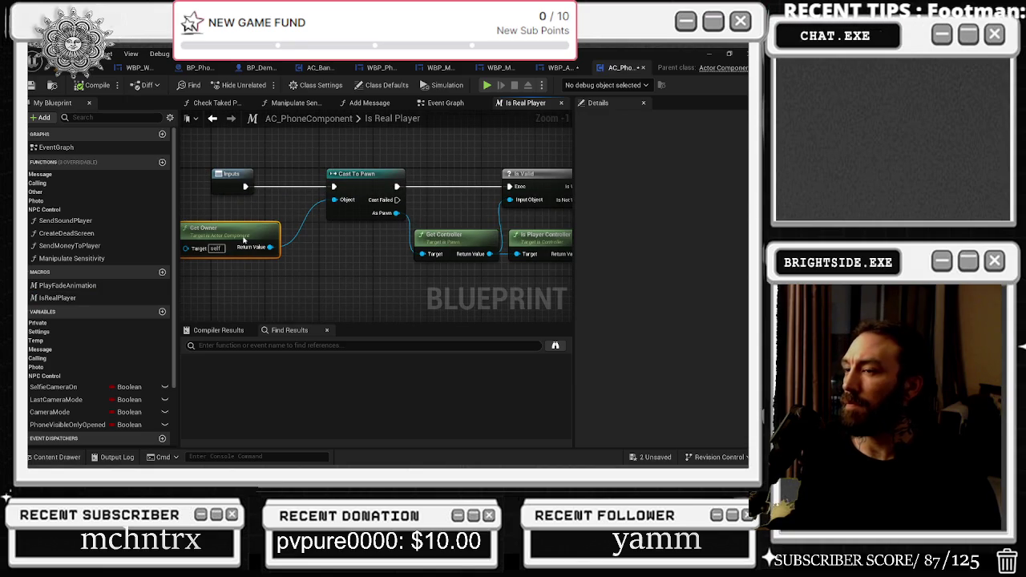
left_click_drag(242, 236, 255, 237)
left_click_drag(382, 259, 324, 254)
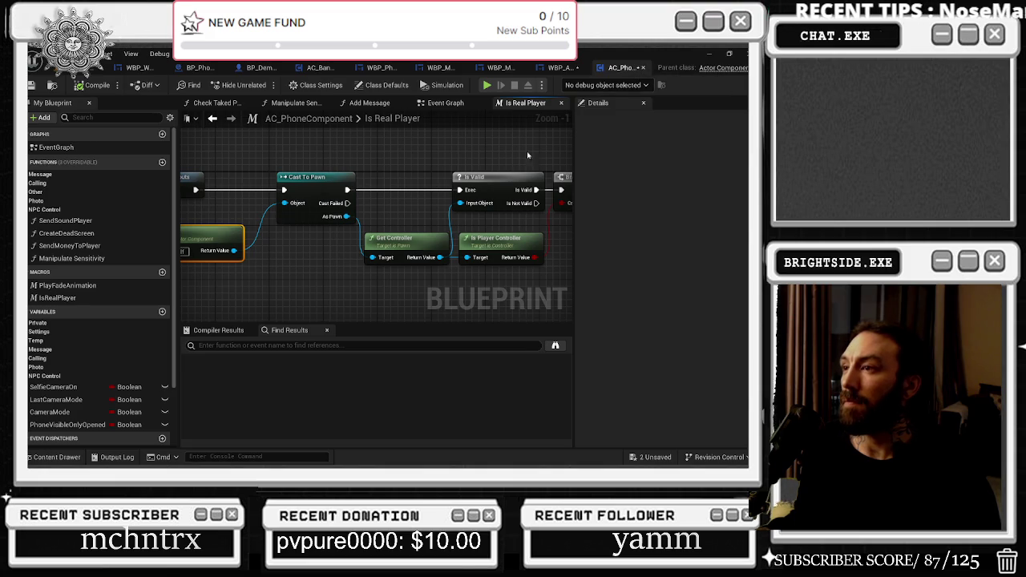
Close the Event Graph tab, leaving Add Message shown.
left_click(445, 103)
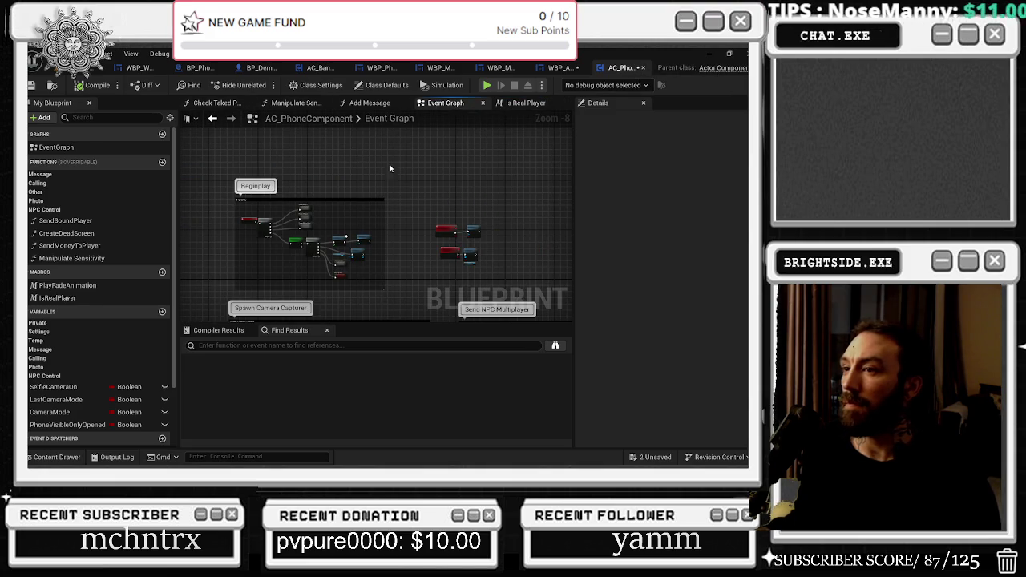
scroll(261, 228, "up", 5)
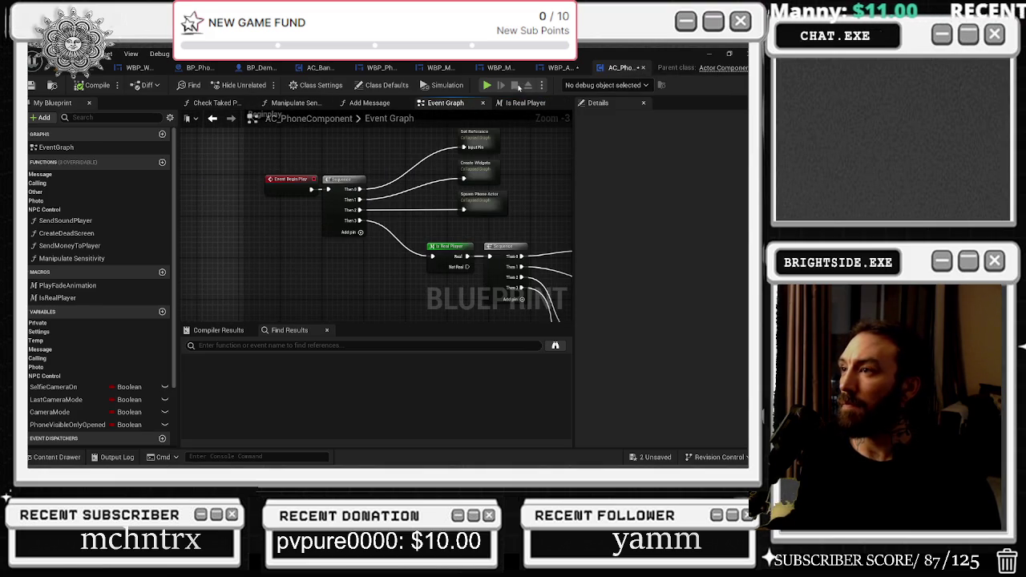
left_click(482, 102)
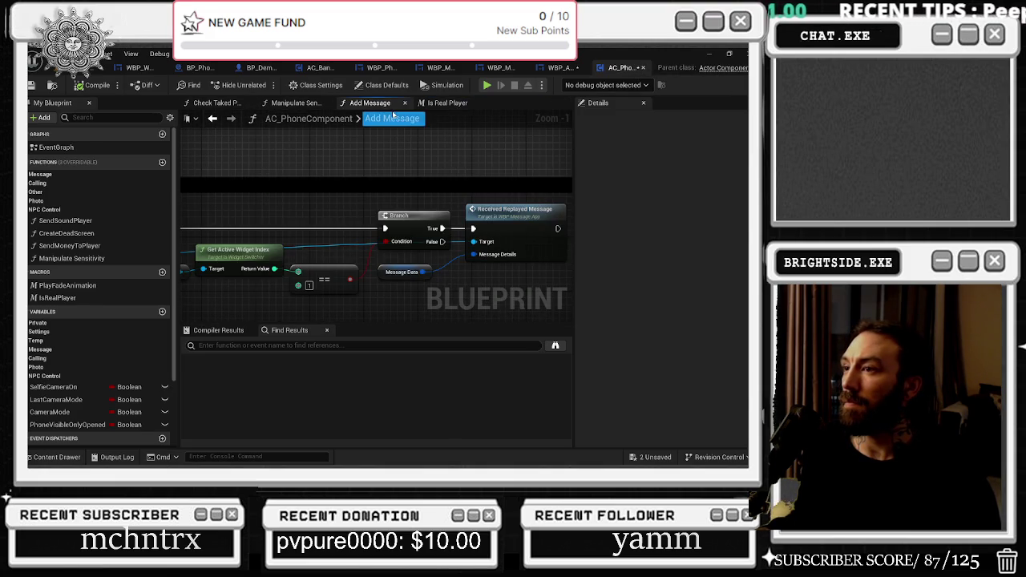